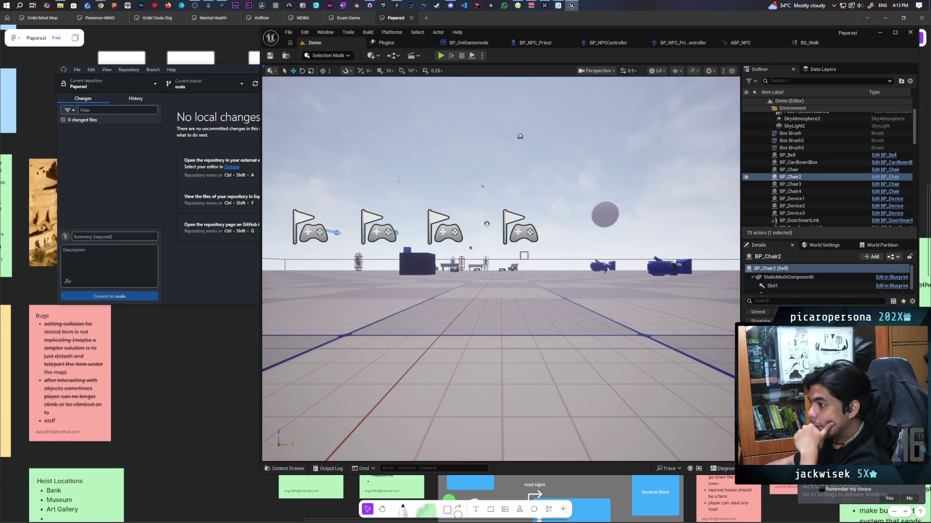
# Fly and orbit the level view to look over the flags and the NPC platform
pyautogui.moveTo(399, 196)
pyautogui.mouseDown()
pyautogui.moveTo(339, 228)
pyautogui.moveTo(334, 269)
pyautogui.mouseUp()
pyautogui.moveTo(340, 228)
pyautogui.mouseDown()
pyautogui.moveTo(301, 198)
pyautogui.moveTo(340, 202)
pyautogui.moveTo(354, 218)
pyautogui.moveTo(352, 143)
pyautogui.mouseUp()
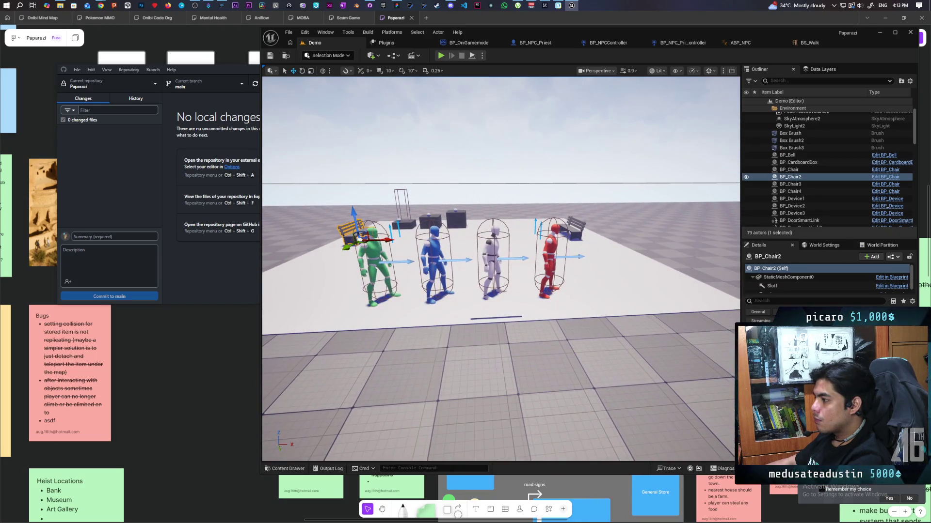
pyautogui.moveTo(500, 269)
pyautogui.mouseDown()
pyautogui.moveTo(543, 271)
pyautogui.moveTo(485, 262)
pyautogui.moveTo(485, 238)
pyautogui.moveTo(499, 281)
pyautogui.moveTo(499, 271)
pyautogui.moveTo(514, 271)
pyautogui.moveTo(494, 269)
pyautogui.moveTo(504, 267)
pyautogui.moveTo(494, 286)
pyautogui.moveTo(506, 250)
pyautogui.moveTo(501, 265)
pyautogui.moveTo(506, 255)
pyautogui.moveTo(460, 266)
pyautogui.mouseUp()
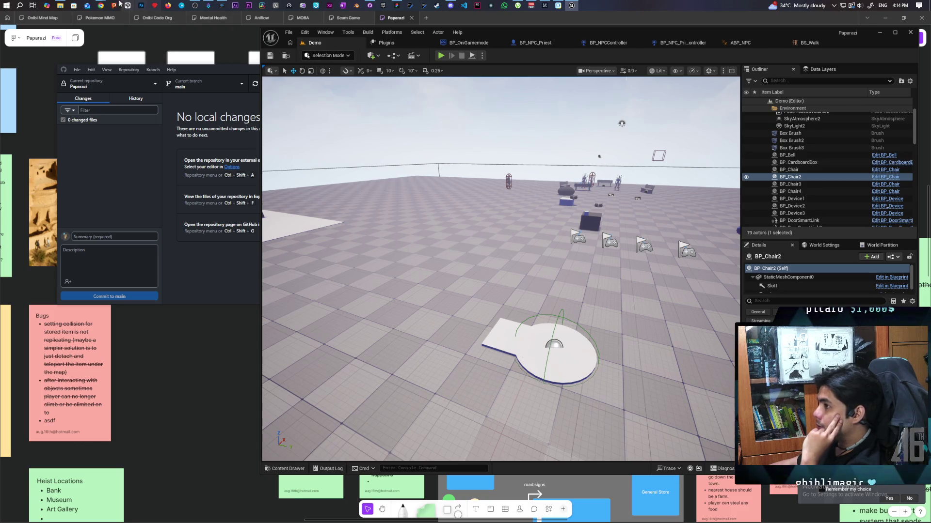
# Search 'how to turn player into spectator ue5' in a new Chrome tab and open the spectator-mode video
pyautogui.moveTo(101, 5)
pyautogui.click(679, 70)
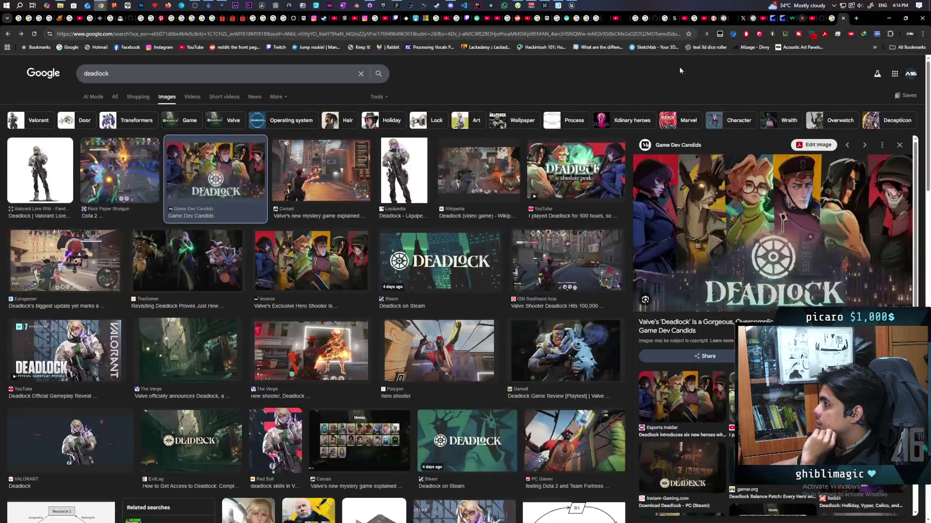
pyautogui.click(856, 20)
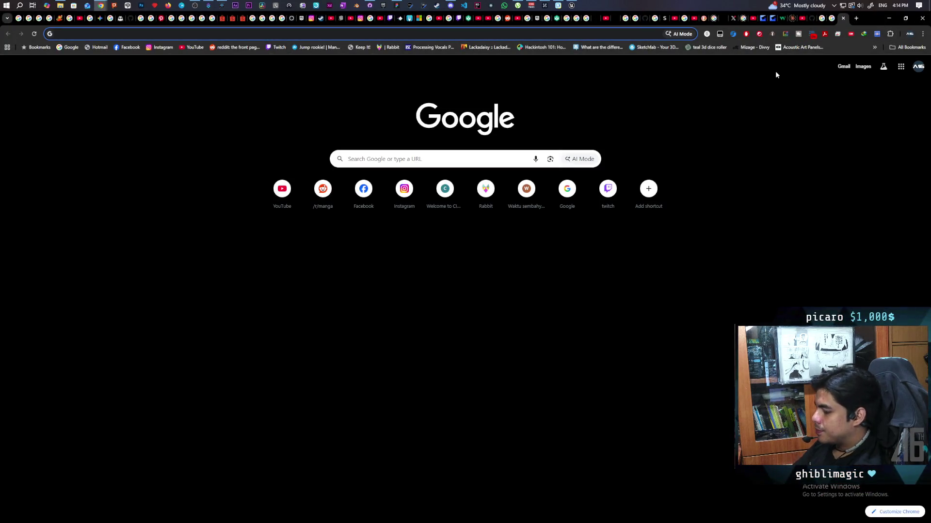
pyautogui.write('how ')
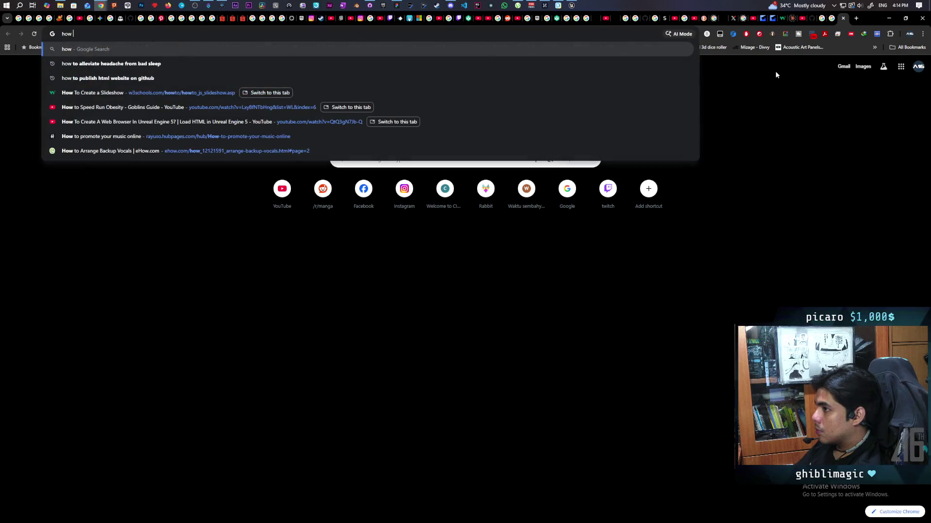
pyautogui.write('to turn ')
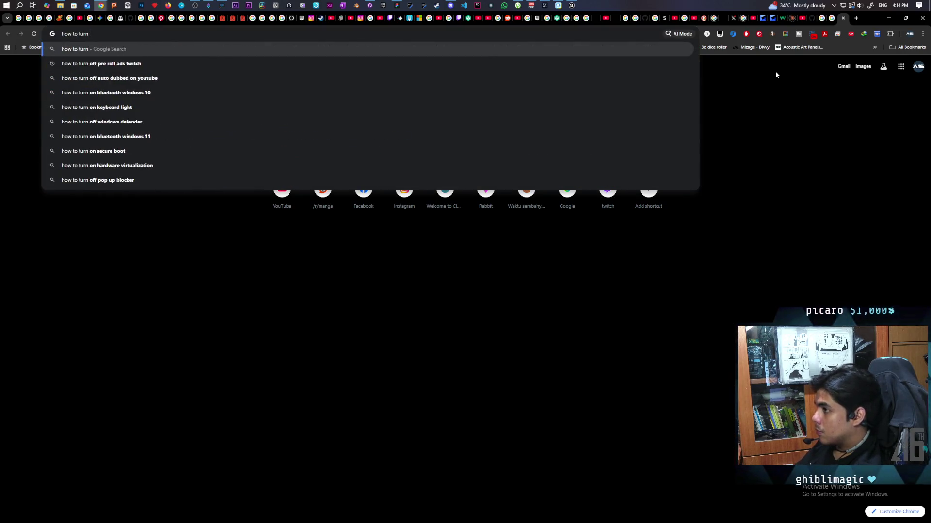
pyautogui.write('player into s')
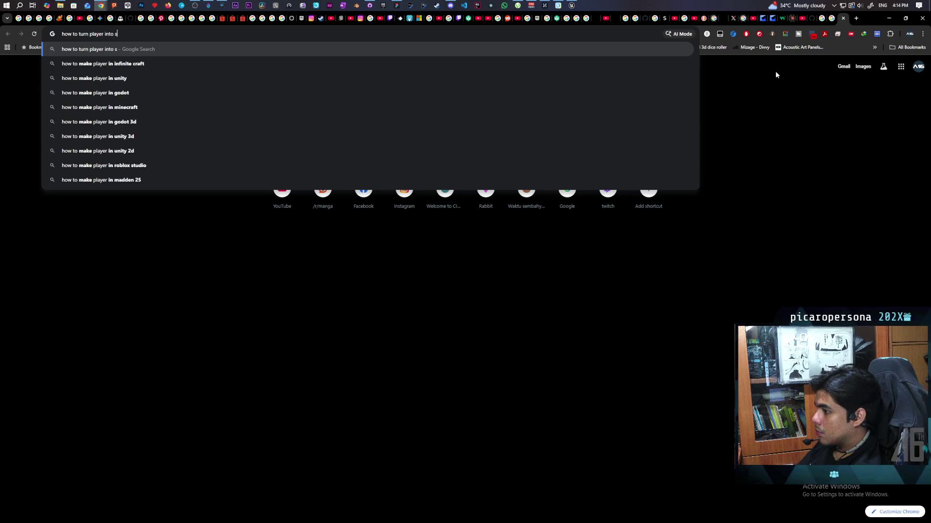
pyautogui.write('pecta')
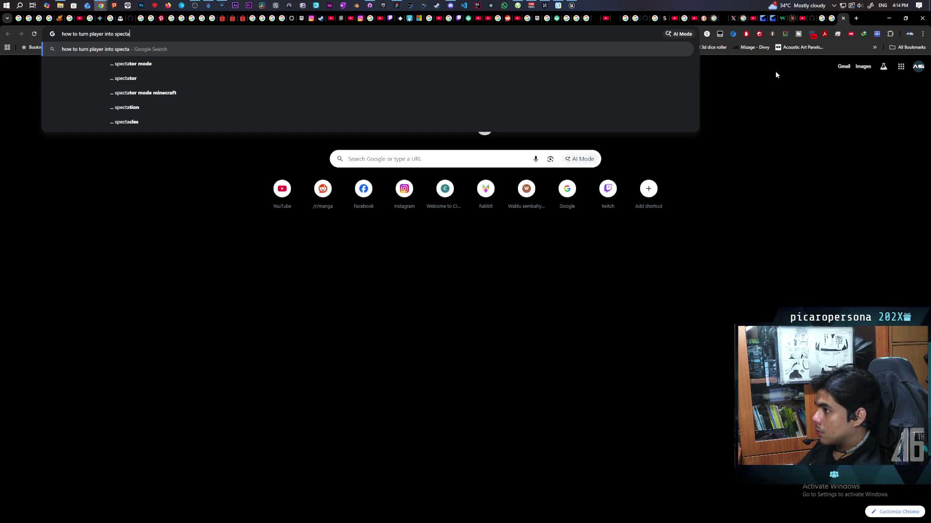
pyautogui.write('tor ue5')
pyautogui.press('Return')
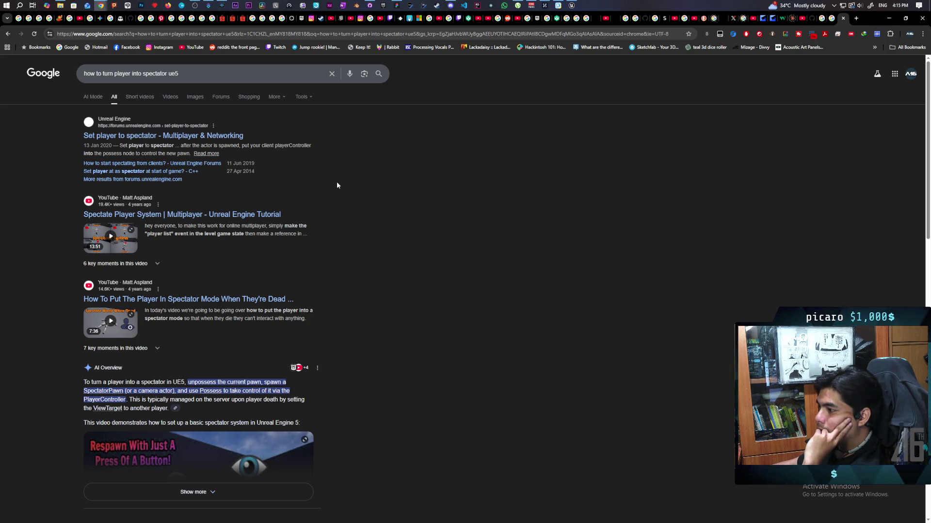
pyautogui.click(179, 301)
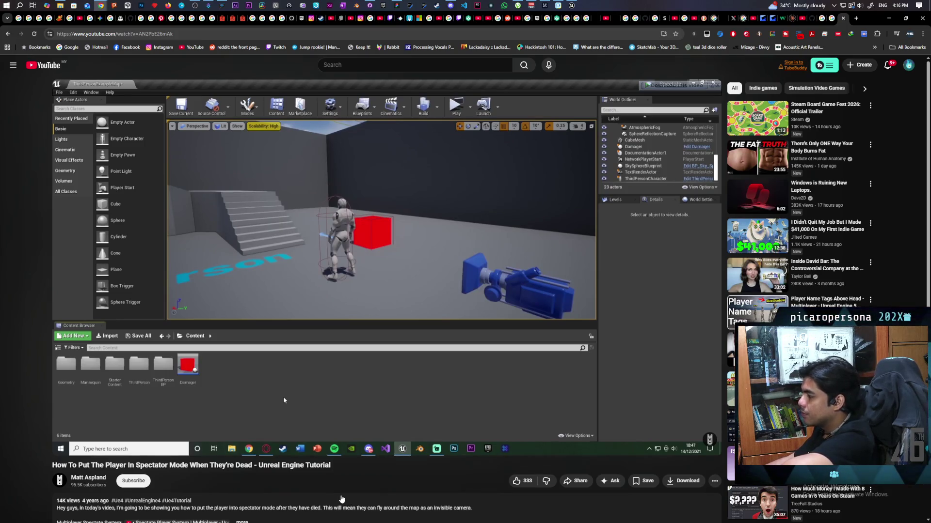
pyautogui.moveTo(748, 201)
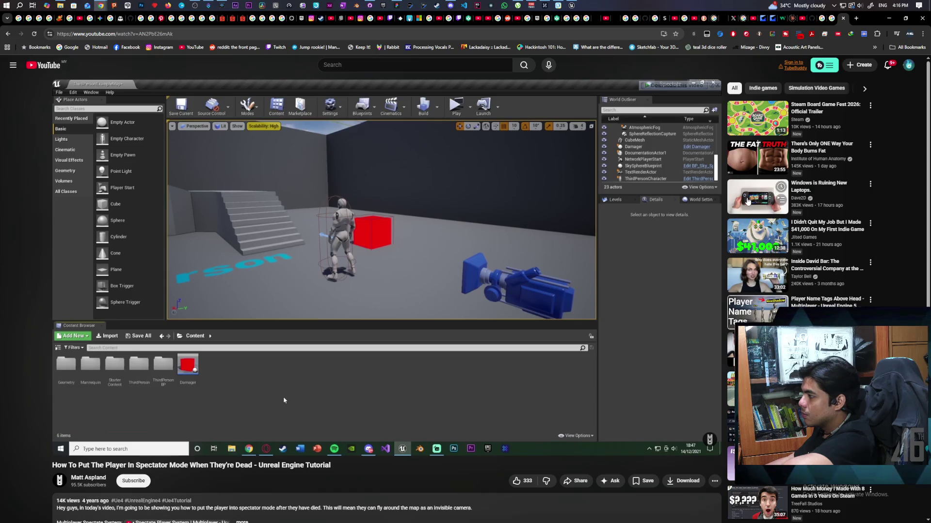
pyautogui.scroll(-1, 350, 496)
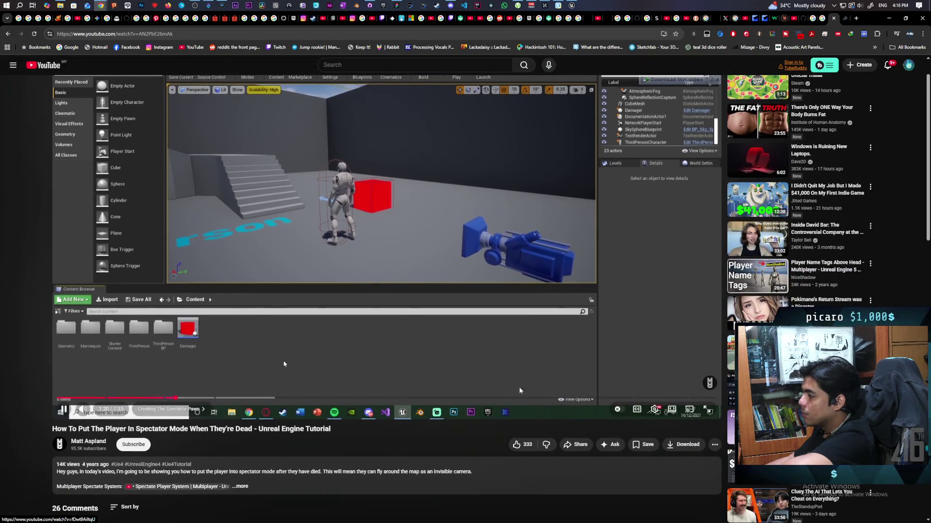
pyautogui.scroll(1, 350, 496)
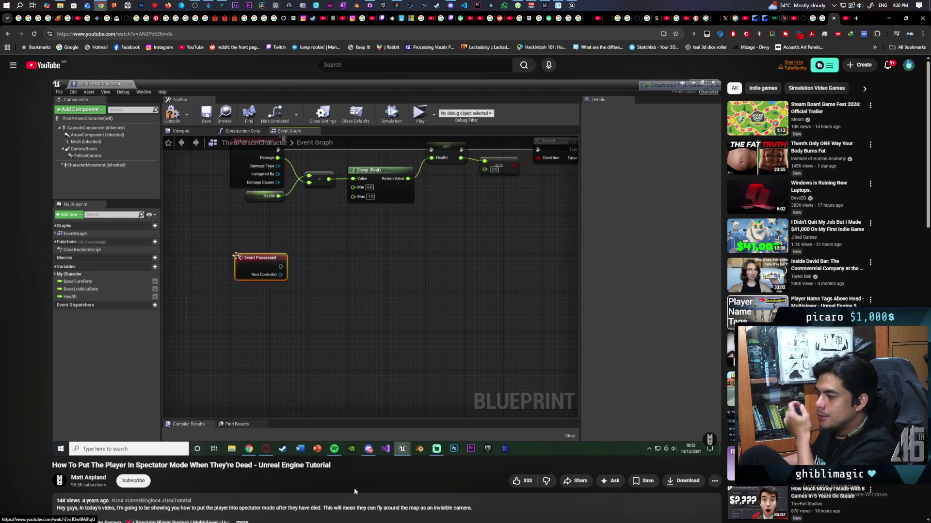
# Let the tutorial play through to its spectator preview demo, then restore the browser to a smaller window
pyautogui.moveTo(326, 340)
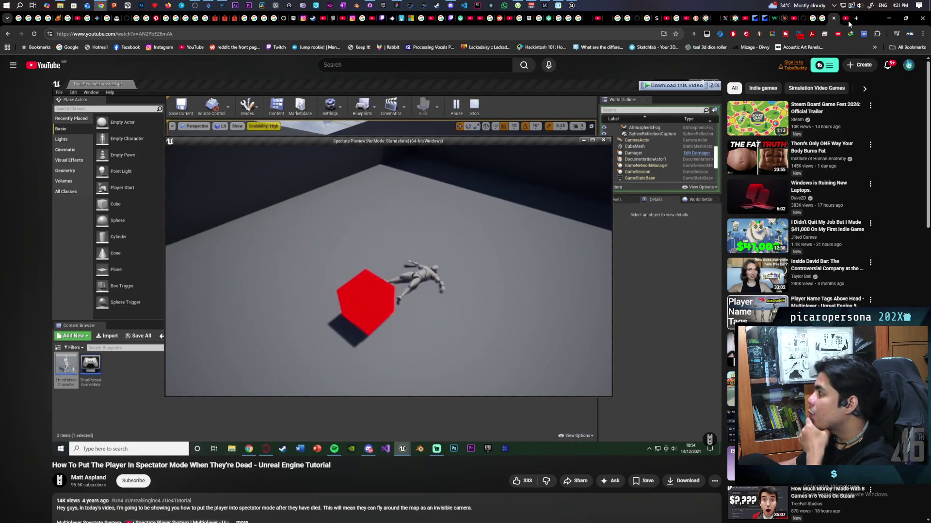
pyautogui.moveTo(848, 20)
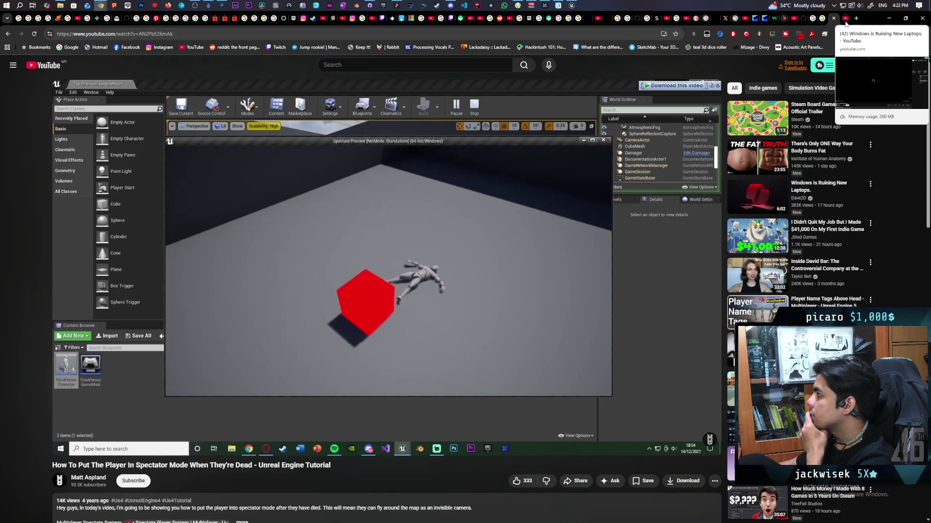
pyautogui.moveTo(868, 16)
pyautogui.mouseDown()
pyautogui.moveTo(768, 101)
pyautogui.moveTo(786, 104)
pyautogui.mouseUp()
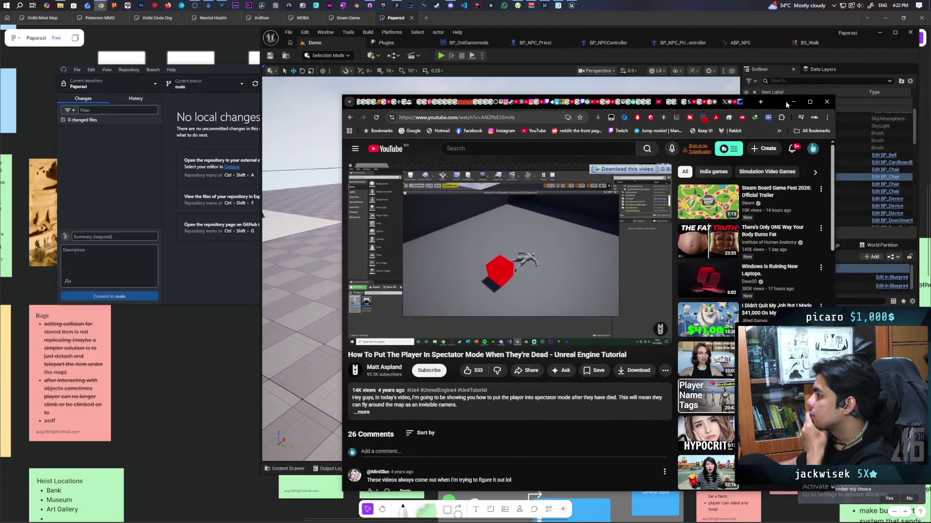
# Maximize the browser, pull the laptop video tab into its own window and pause it
pyautogui.doubleClick(781, 103)
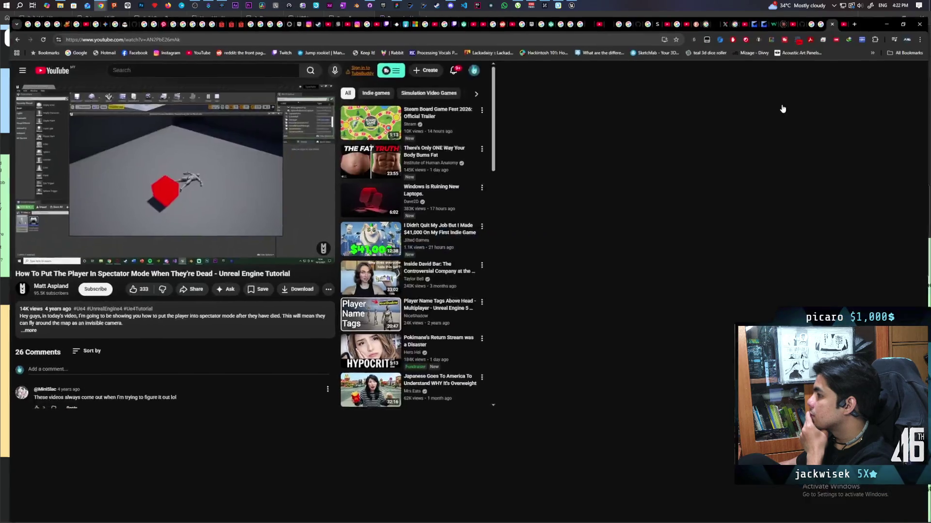
pyautogui.moveTo(844, 23)
pyautogui.mouseDown()
pyautogui.moveTo(473, 23)
pyautogui.moveTo(291, 184)
pyautogui.mouseUp()
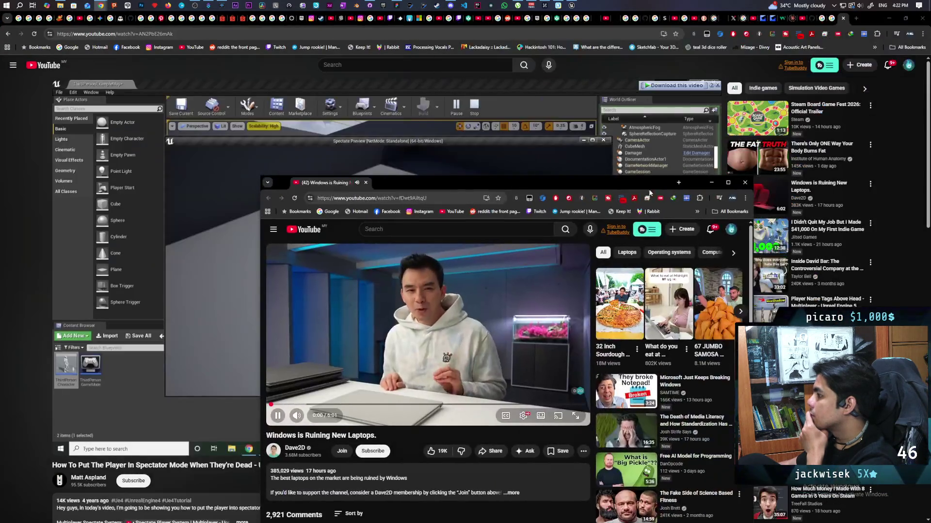
pyautogui.click(483, 295)
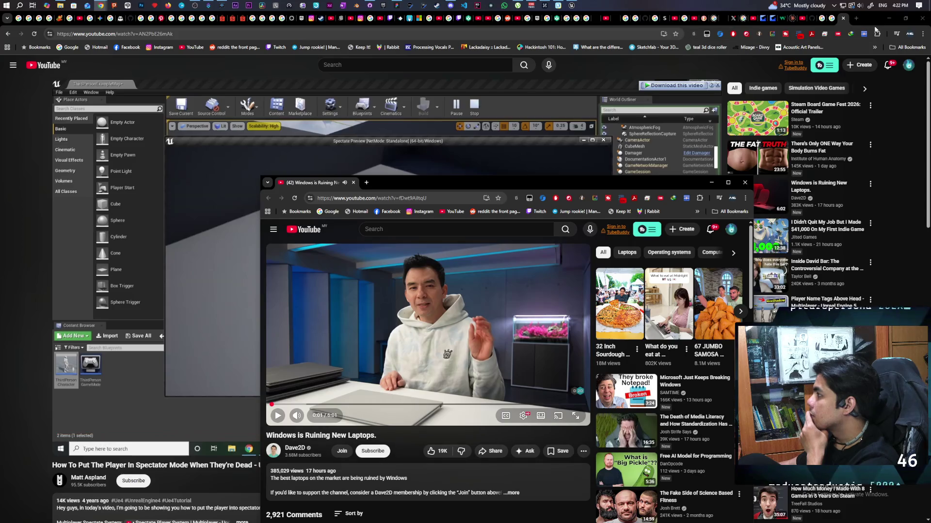
# Re-dock the laptop video tab, return to the YouTube home feed, and shrink the browser to a floating window
pyautogui.click(889, 18)
pyautogui.moveTo(100, 5)
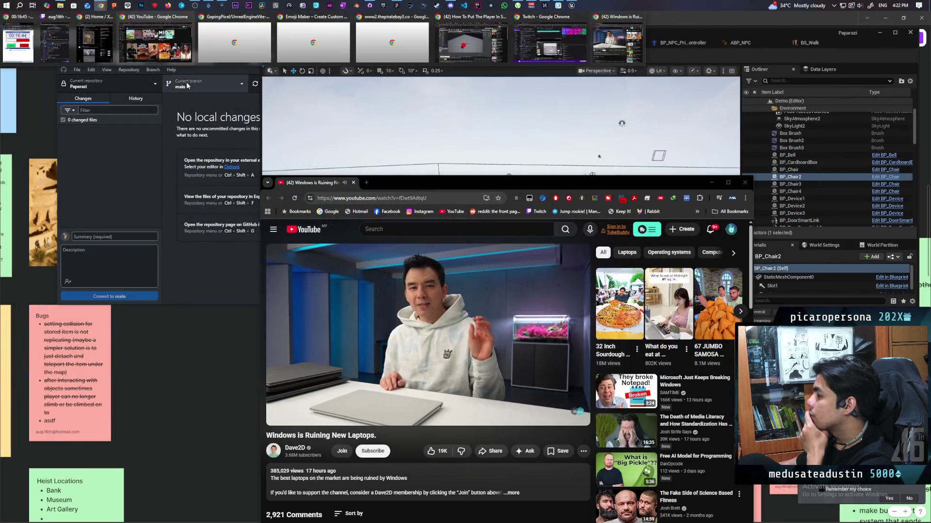
pyautogui.click(280, 42)
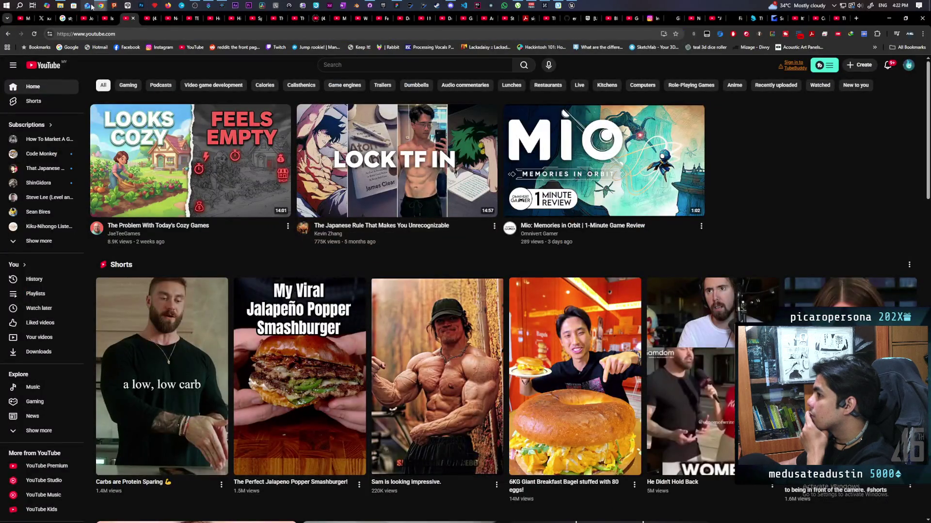
pyautogui.click(608, 51)
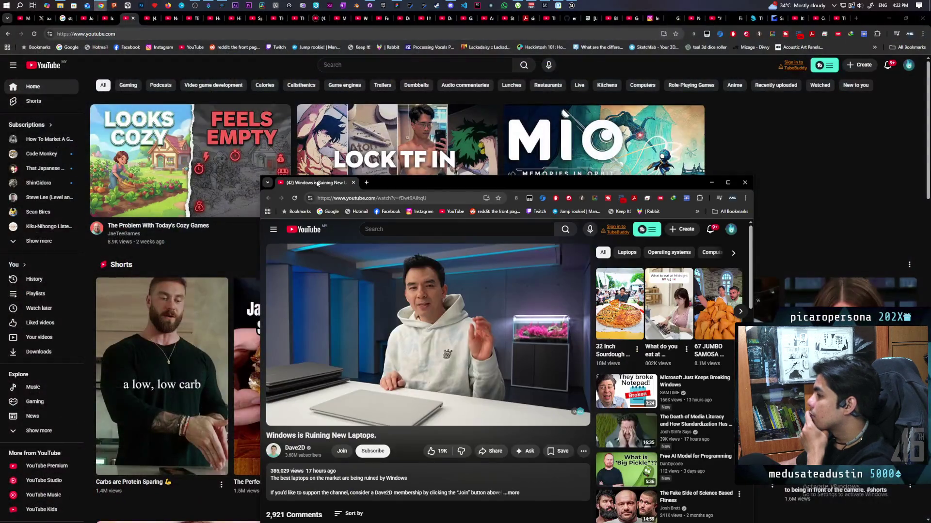
pyautogui.moveTo(316, 186)
pyautogui.mouseDown()
pyautogui.moveTo(170, 71)
pyautogui.moveTo(135, 24)
pyautogui.mouseUp()
pyautogui.click(43, 65)
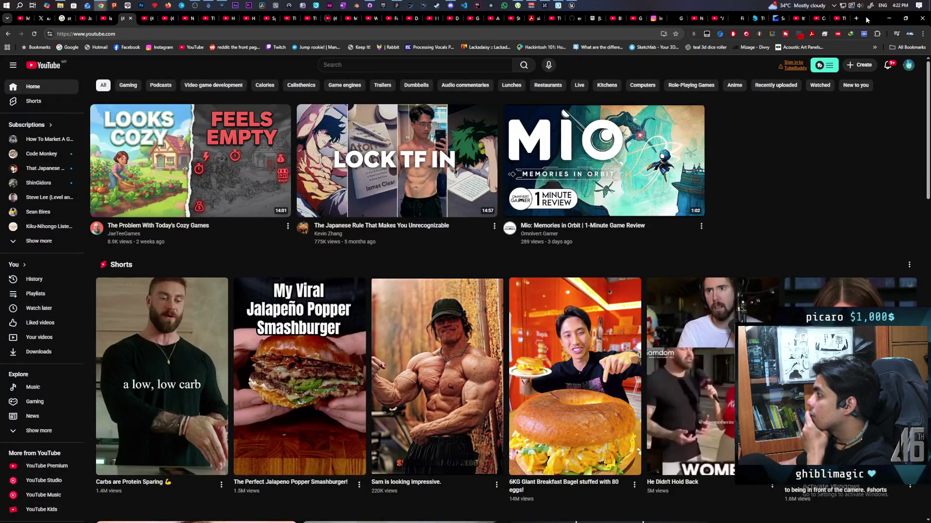
pyautogui.doubleClick(867, 19)
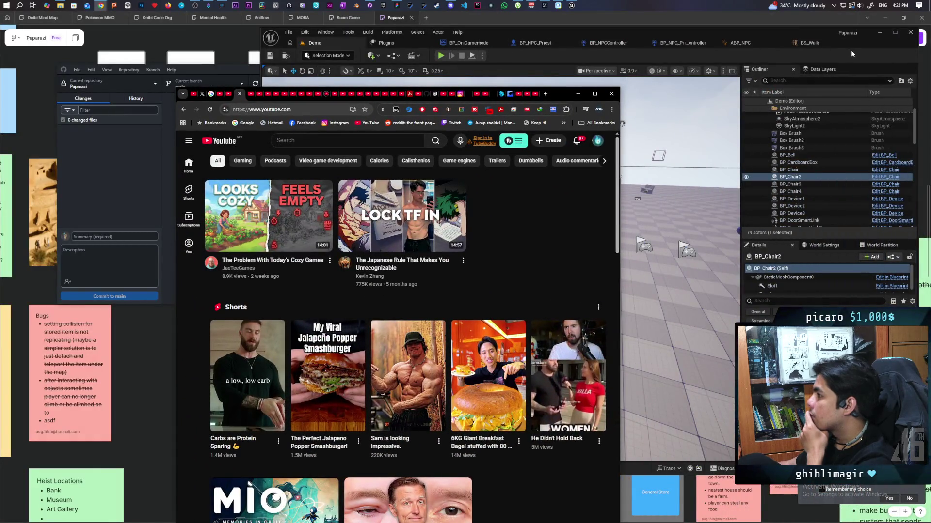
# Open BP_ThirdPersonCharacter from Content > ThirdPerson > Blueprints in the Content Drawer
pyautogui.click(850, 51)
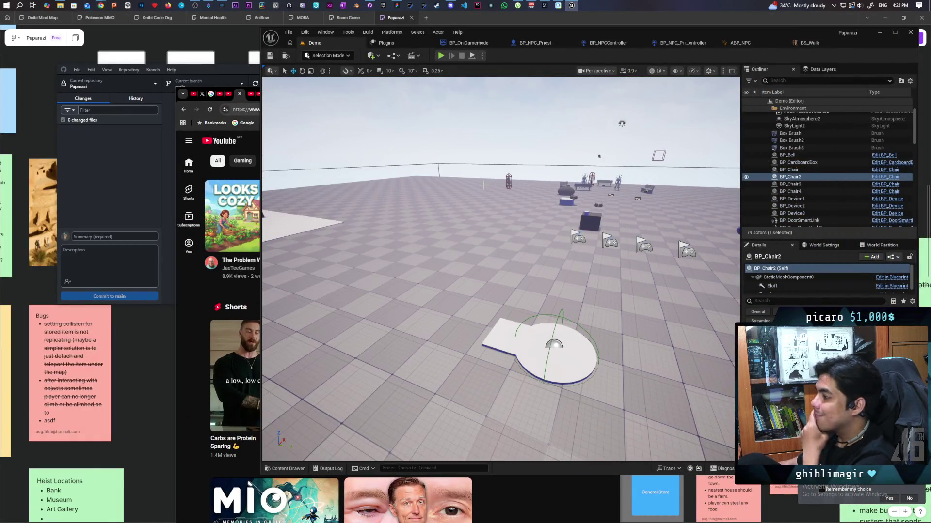
pyautogui.moveTo(447, 188)
pyautogui.mouseDown()
pyautogui.moveTo(417, 162)
pyautogui.moveTo(420, 189)
pyautogui.mouseUp()
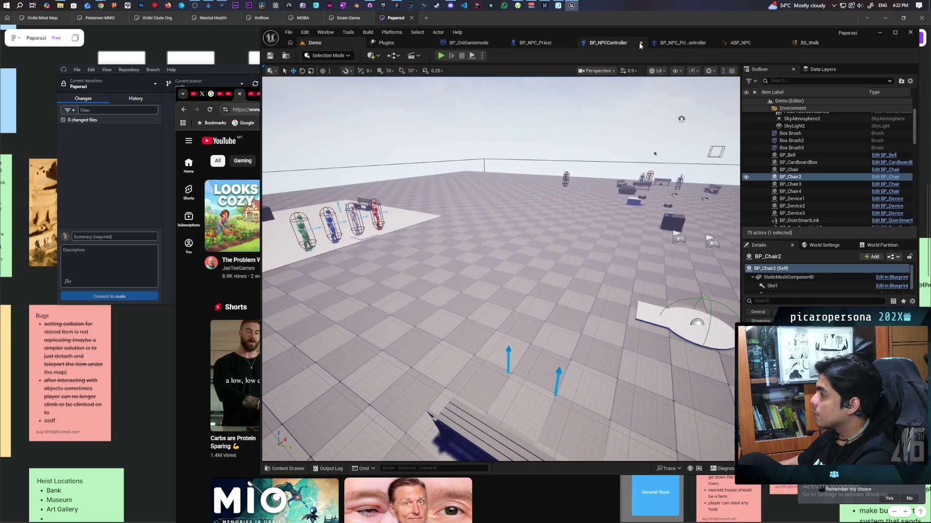
pyautogui.click(288, 467)
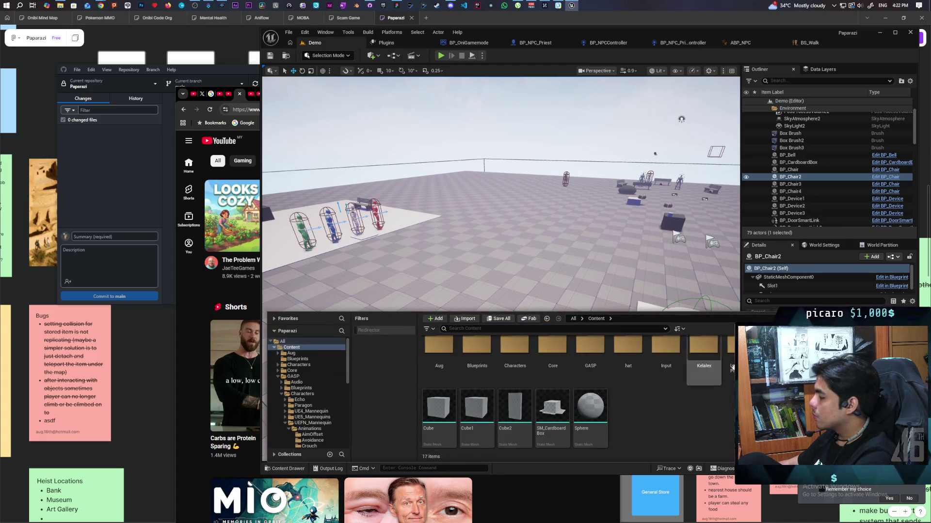
pyautogui.click(300, 416)
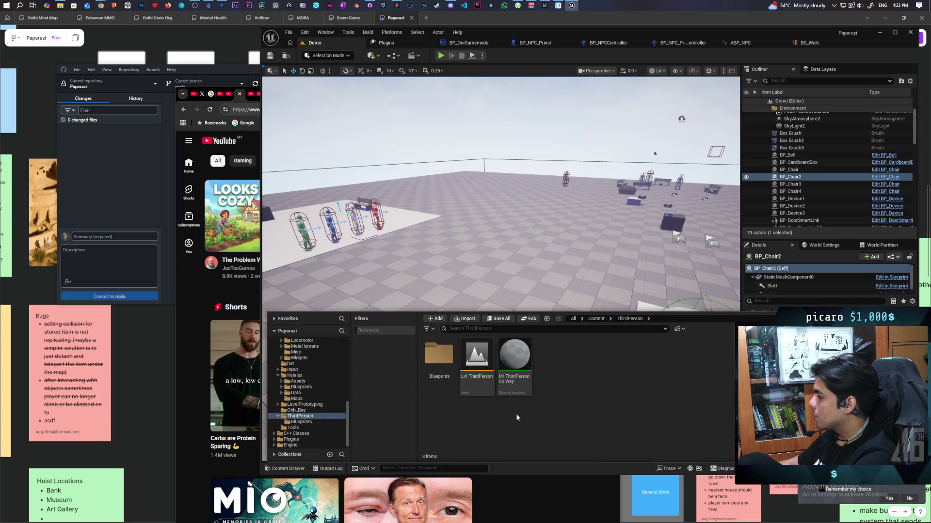
pyautogui.doubleClick(439, 359)
pyautogui.click(601, 358)
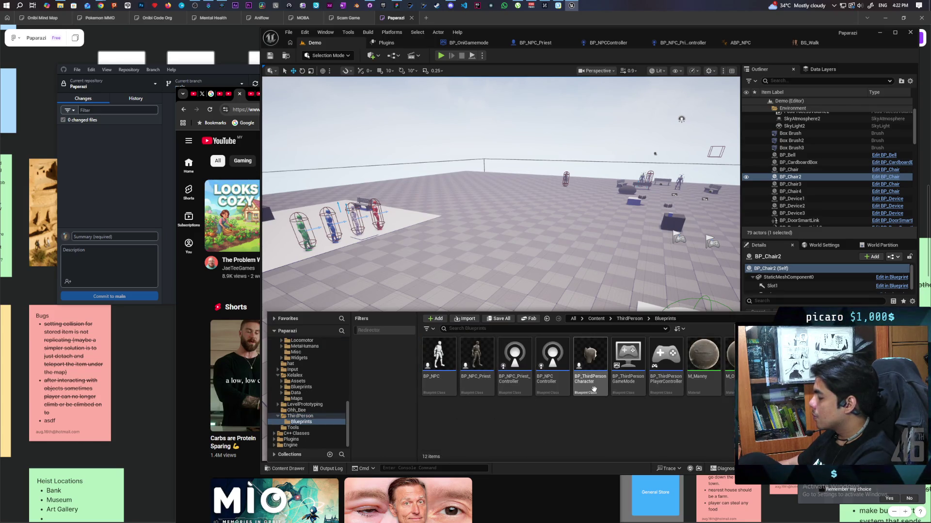
pyautogui.doubleClick(604, 360)
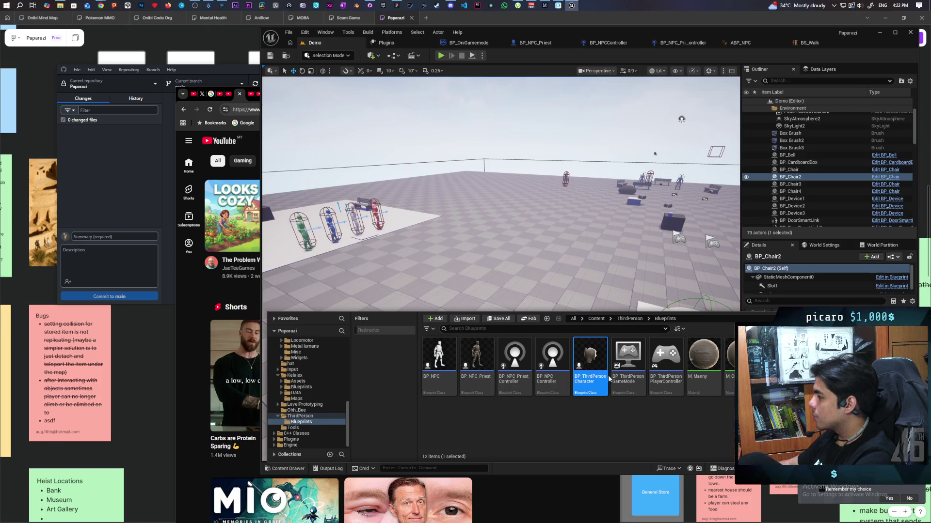
pyautogui.scroll(-8, 552, 314)
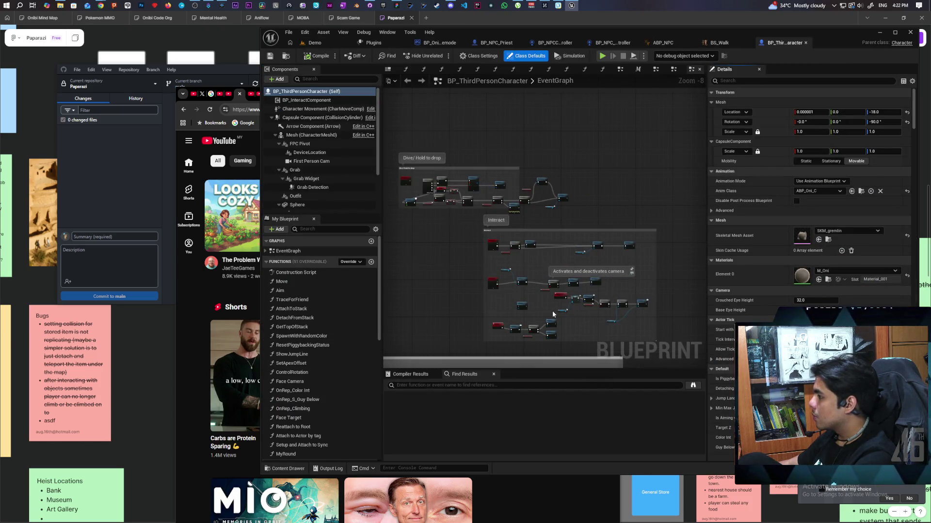
# Place a new Custom Event node in an empty area of BP_ThirdPersonCharacter's EventGraph
pyautogui.moveTo(649, 167)
pyautogui.mouseDown()
pyautogui.moveTo(598, 116)
pyautogui.moveTo(614, 103)
pyautogui.moveTo(536, 184)
pyautogui.mouseUp()
pyautogui.scroll(1, 537, 192)
pyautogui.scroll(6, 536, 192)
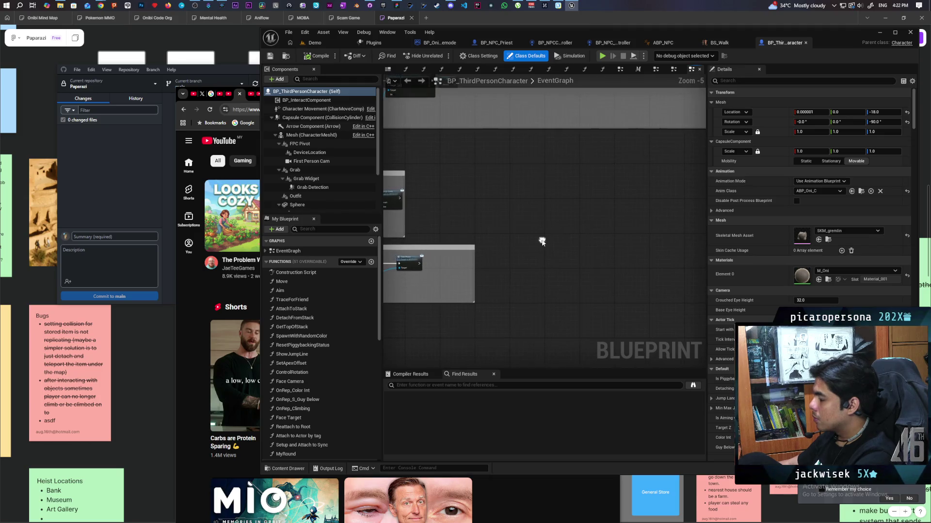
pyautogui.hotkey('ctrl', 'v')
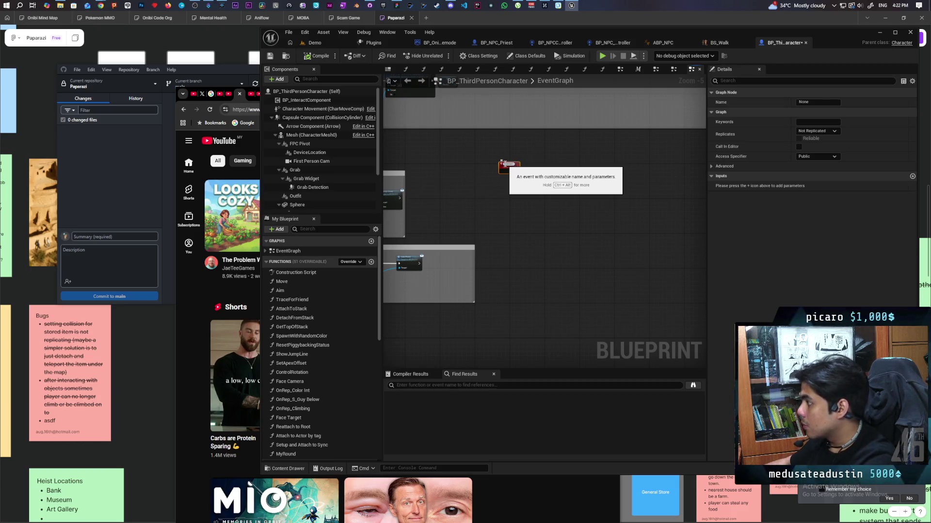
# Name the custom event Exorcise and frame it in the graph view
pyautogui.scroll(5, 505, 163)
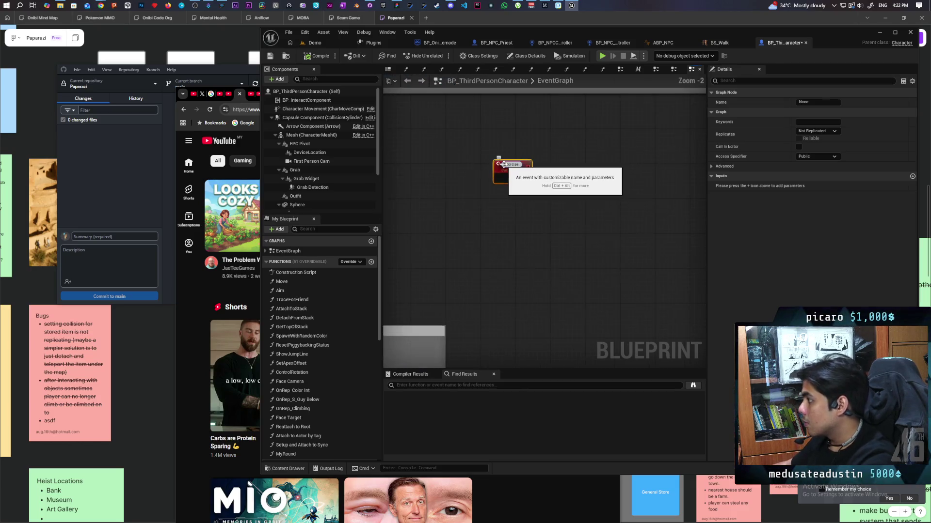
pyautogui.click(535, 151)
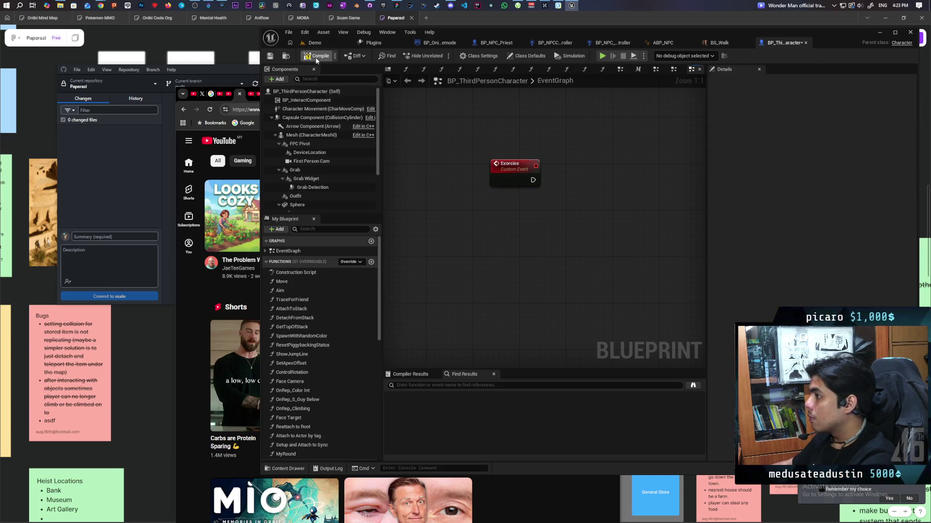
pyautogui.click(498, 164)
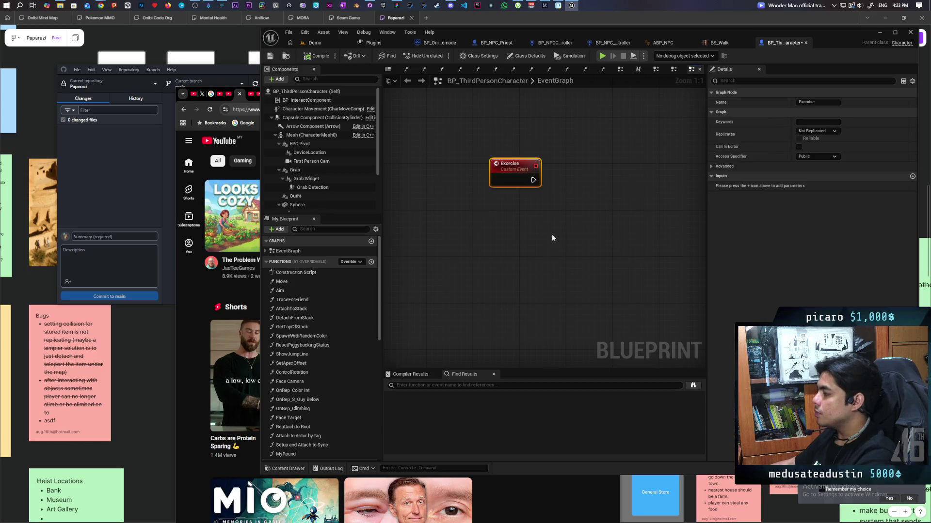
pyautogui.moveTo(542, 231)
pyautogui.mouseDown()
pyautogui.moveTo(534, 243)
pyautogui.moveTo(501, 237)
pyautogui.moveTo(509, 264)
pyautogui.moveTo(518, 200)
pyautogui.mouseUp()
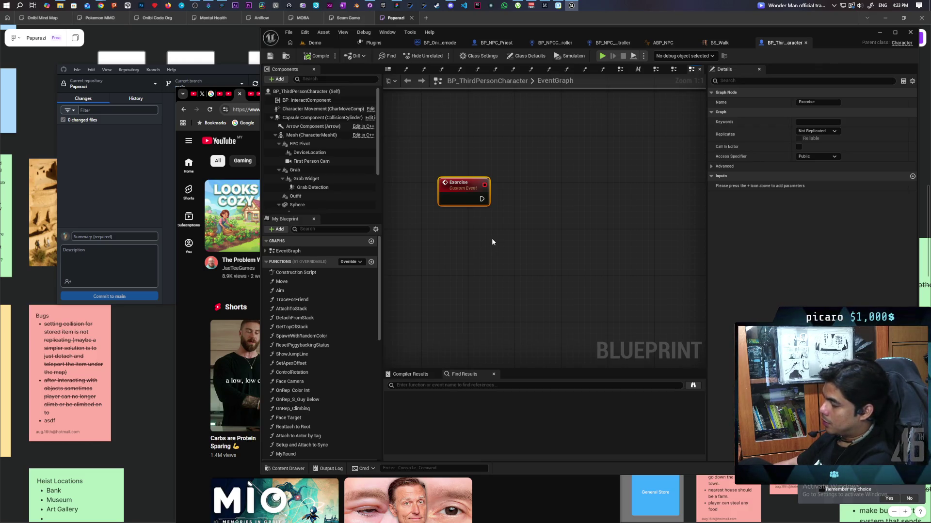
pyautogui.scroll(-10, 492, 242)
pyautogui.press('Home')
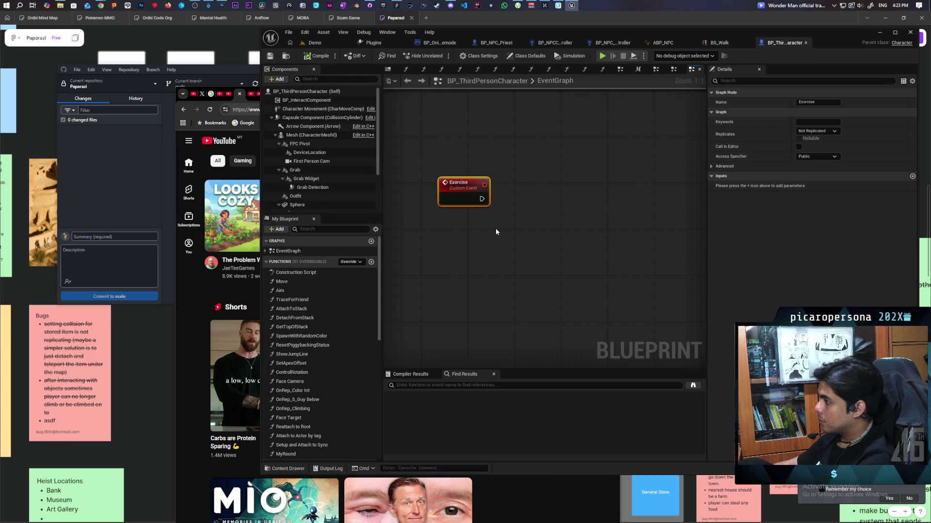
# Add a Set Actor Hidden In Game node with New Hidden checked, wired after the Exorcise event
pyautogui.rightClick(495, 231)
pyautogui.write('set vis')
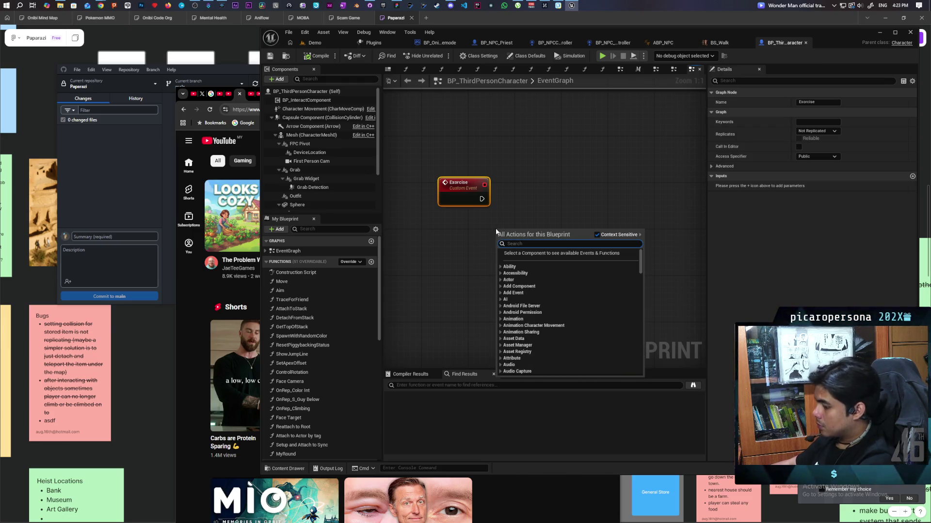
pyautogui.write('ibility')
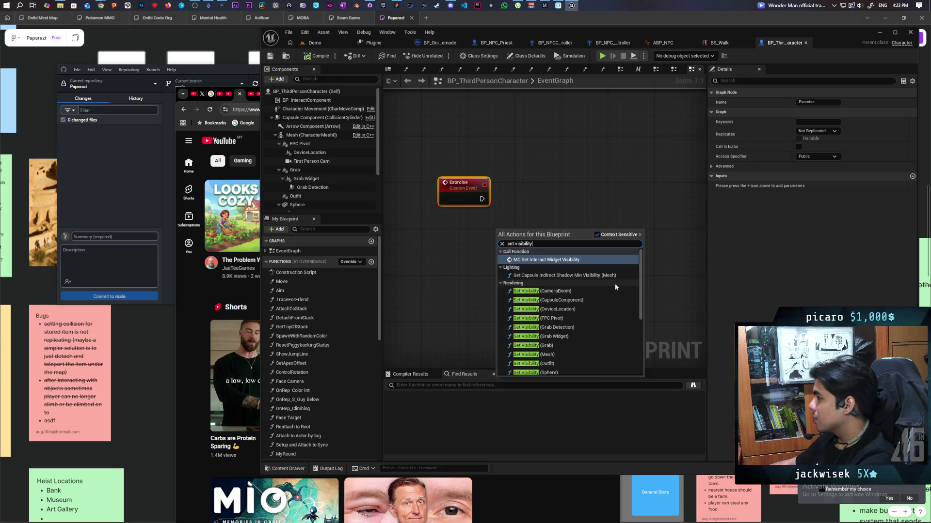
pyautogui.scroll(-4, 621, 292)
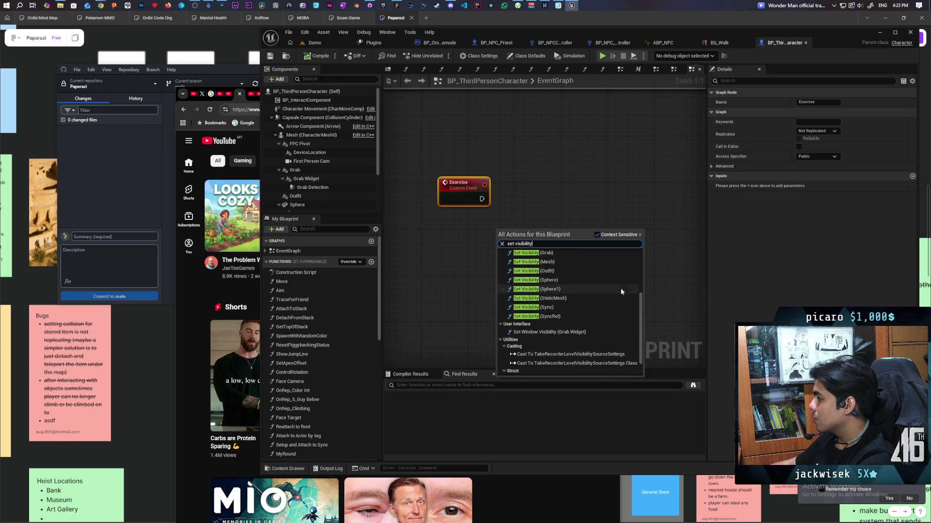
pyautogui.click(531, 211)
pyautogui.rightClick(526, 215)
pyautogui.write('set actor ')
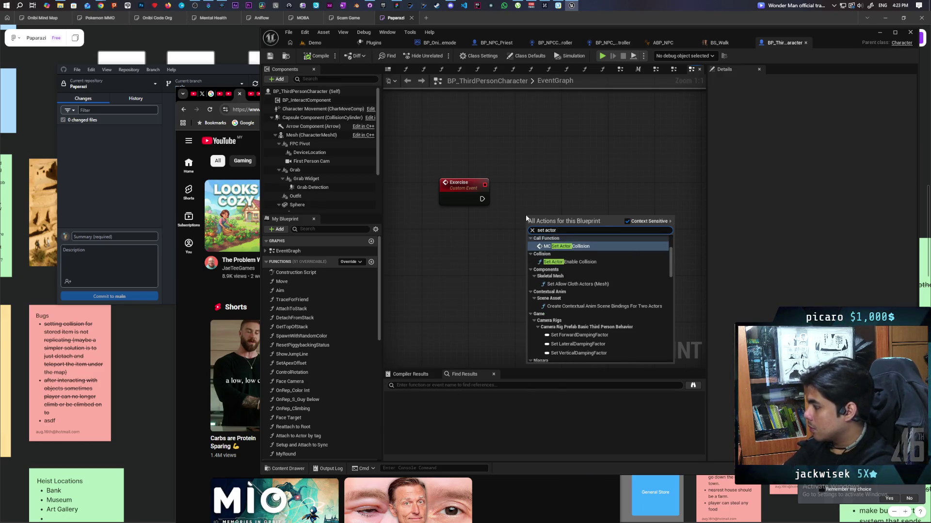
pyautogui.write('visi')
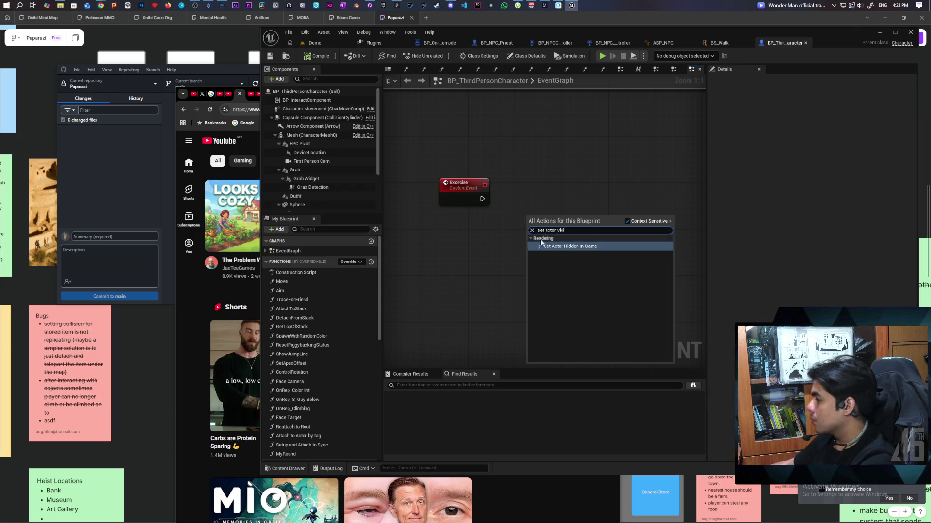
pyautogui.click(570, 246)
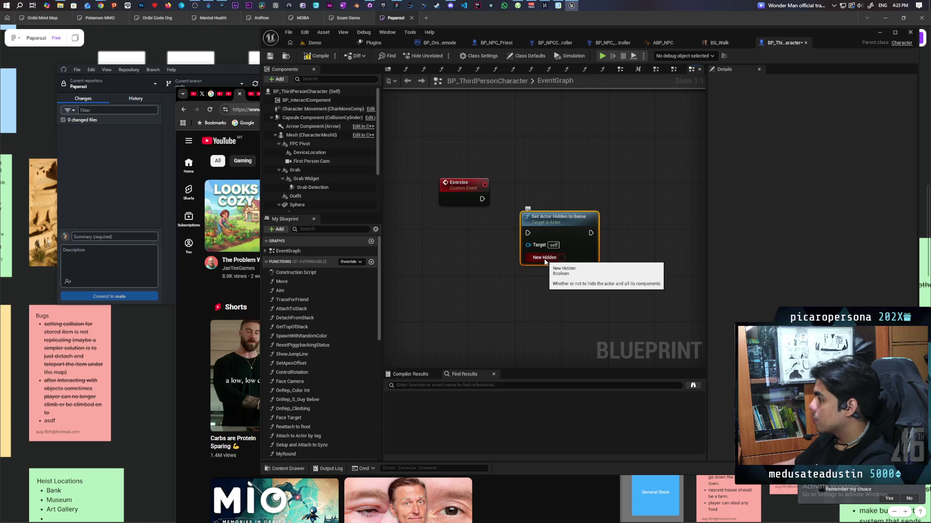
pyautogui.click(561, 258)
pyautogui.moveTo(562, 235)
pyautogui.mouseDown()
pyautogui.moveTo(545, 176)
pyautogui.moveTo(544, 199)
pyautogui.mouseUp()
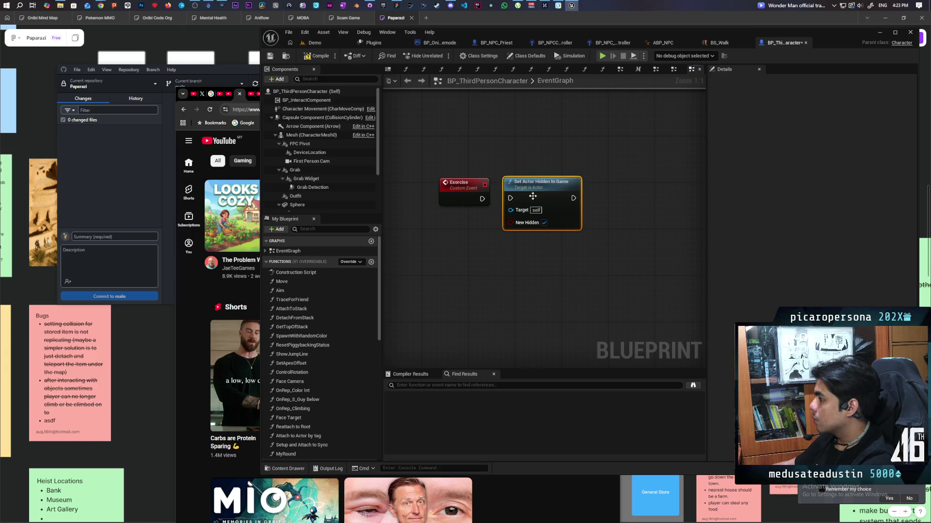
pyautogui.moveTo(483, 197); pyautogui.dragTo(536, 184)
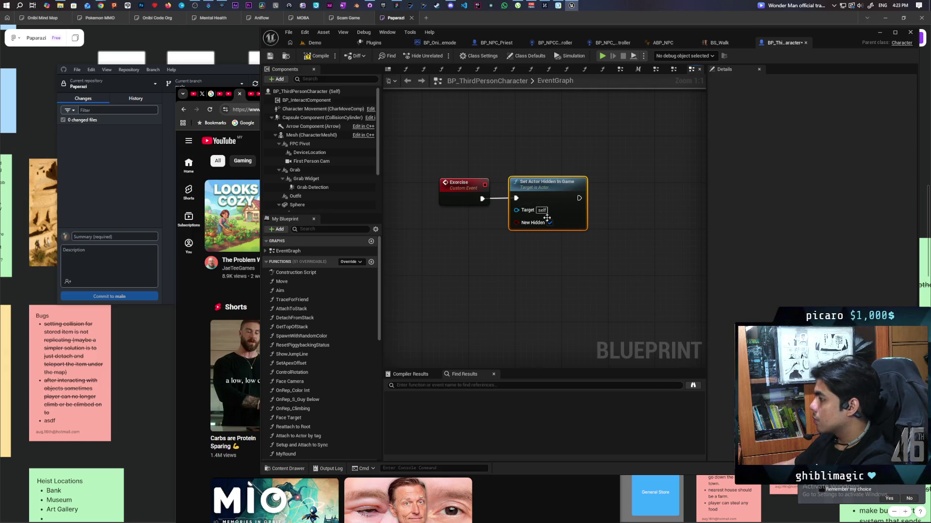
pyautogui.click(490, 259)
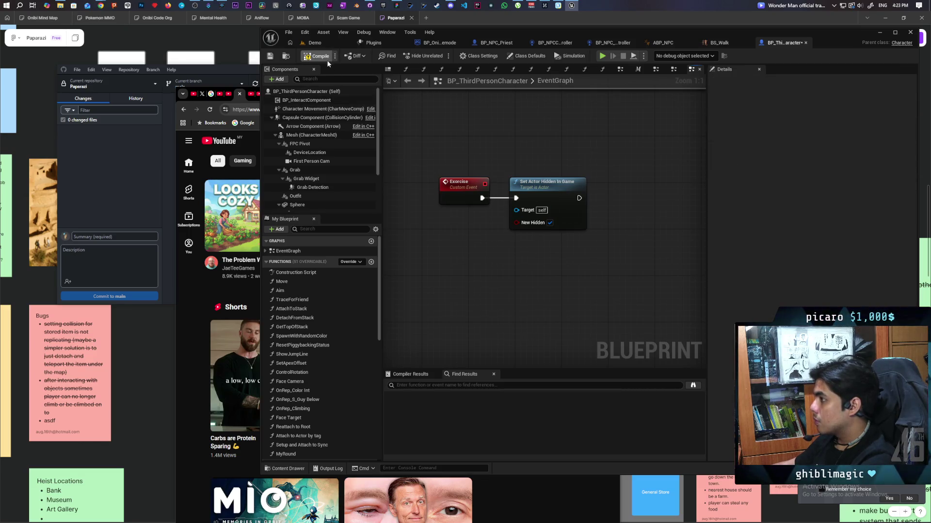
pyautogui.scroll(-12, 533, 160)
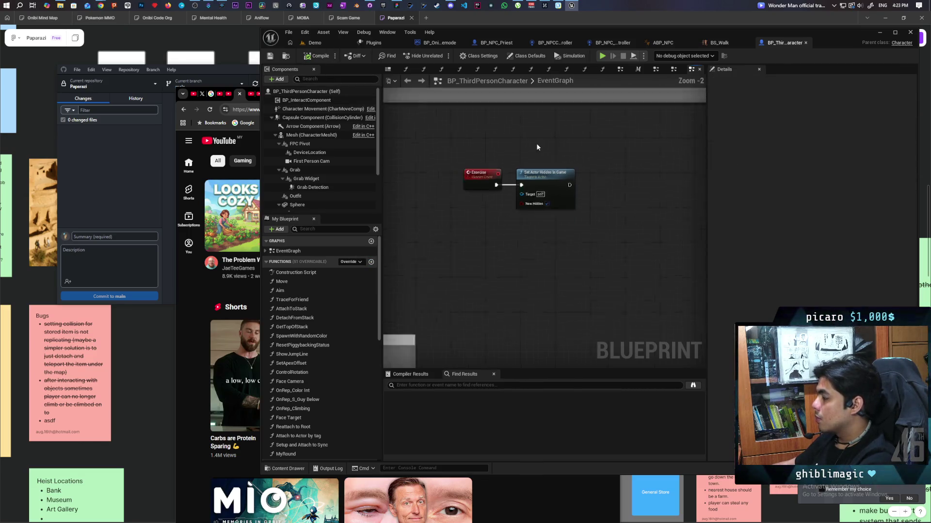
# Add Set Actor Tick Enabled, Enabled left unchecked, wired after Set Actor Hidden In Game
pyautogui.moveTo(536, 193); pyautogui.dragTo(720, 152)
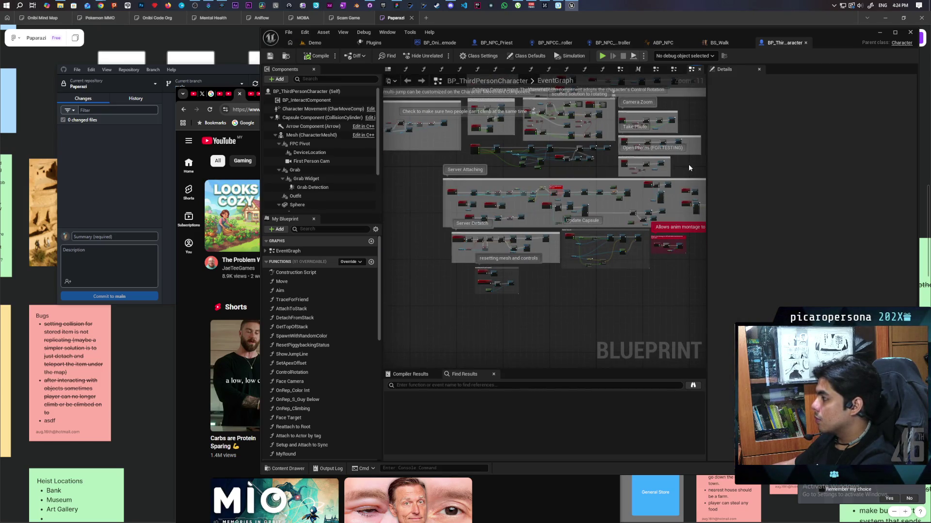
pyautogui.scroll(9, 455, 192)
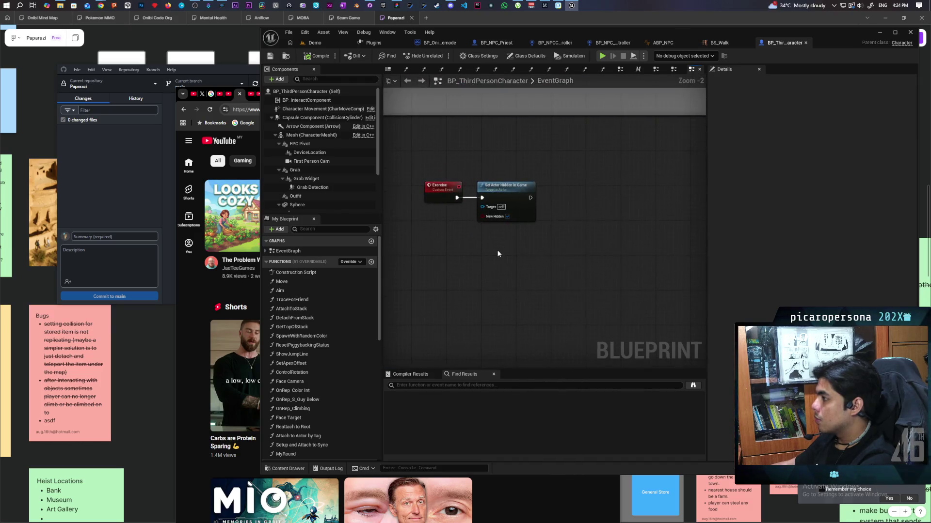
pyautogui.scroll(1, 497, 252)
pyautogui.rightClick(522, 250)
pyautogui.write('enable tick')
pyautogui.press('Down')
pyautogui.press('Return')
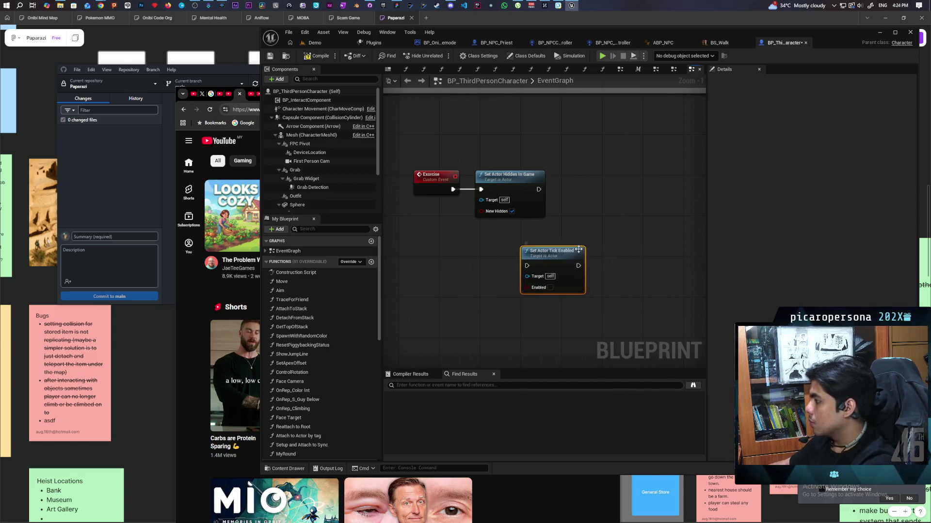
pyautogui.moveTo(578, 249); pyautogui.dragTo(609, 172)
pyautogui.moveTo(537, 191); pyautogui.dragTo(586, 190)
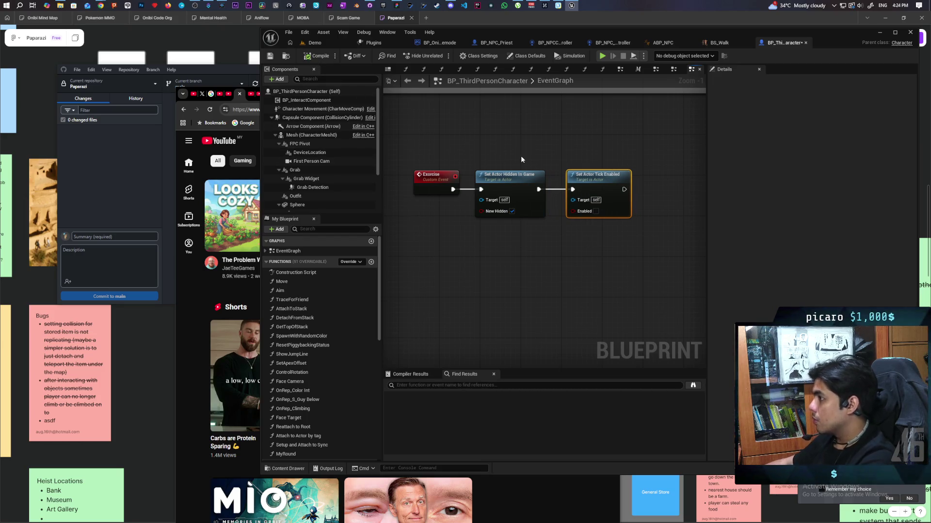
pyautogui.moveTo(522, 159)
pyautogui.mouseDown()
pyautogui.moveTo(532, 194)
pyautogui.moveTo(526, 181)
pyautogui.mouseUp()
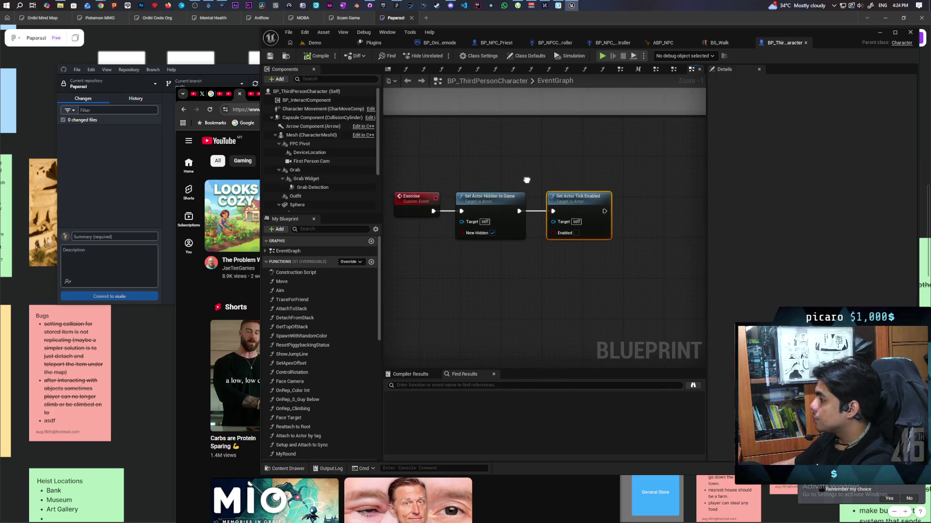
# Add a SpawnActor node and wire it after Set Actor Tick Enabled
pyautogui.rightClick(562, 280)
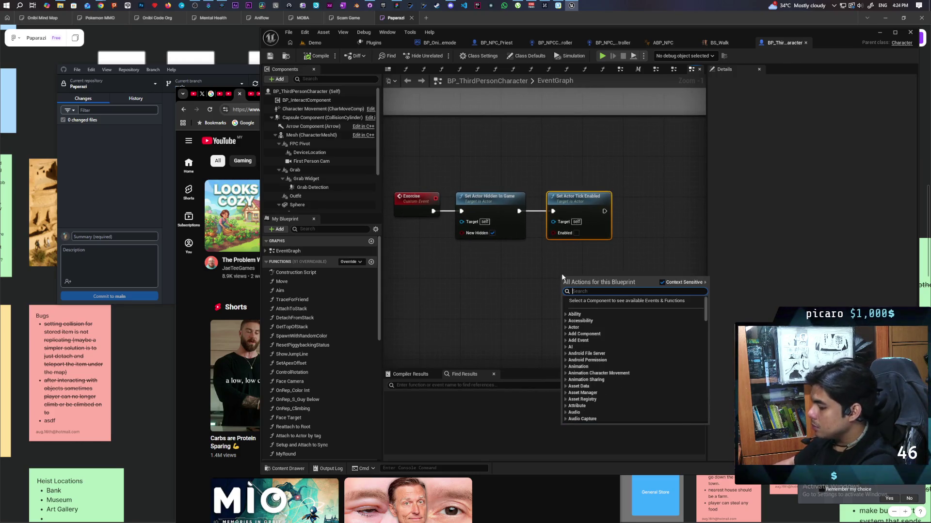
pyautogui.write('create p')
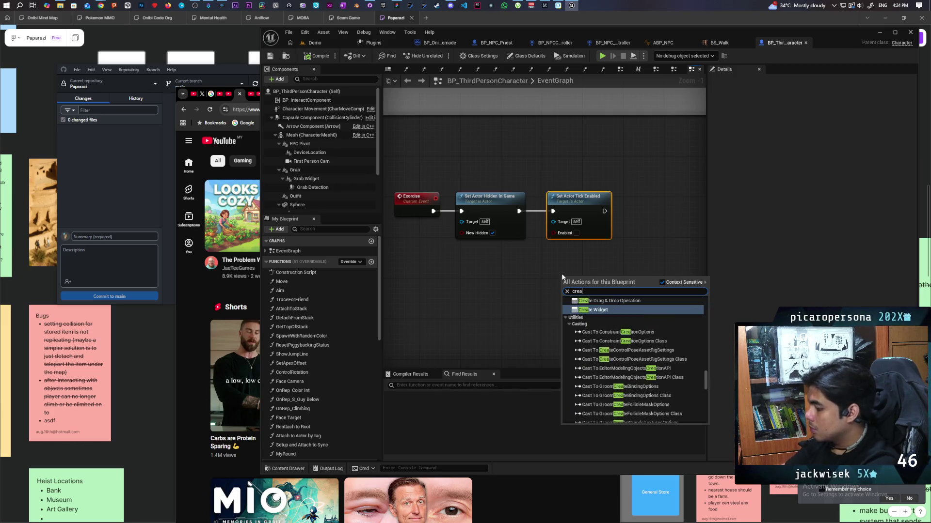
pyautogui.write('awn')
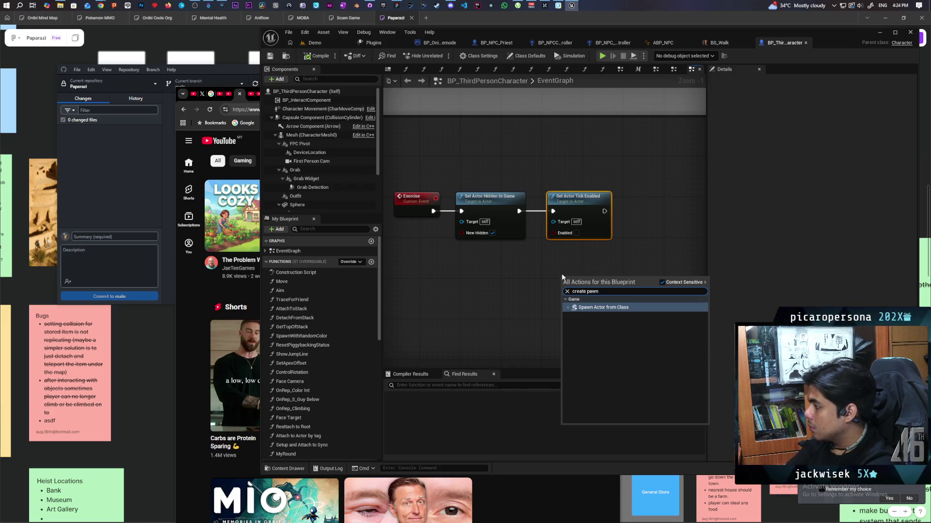
pyautogui.press('Return')
pyautogui.moveTo(551, 283); pyautogui.dragTo(623, 203)
pyautogui.moveTo(550, 204); pyautogui.dragTo(579, 200)
# Set SpawnActor's class to Spectator Pawn and compile the blueprint
pyautogui.click(599, 220)
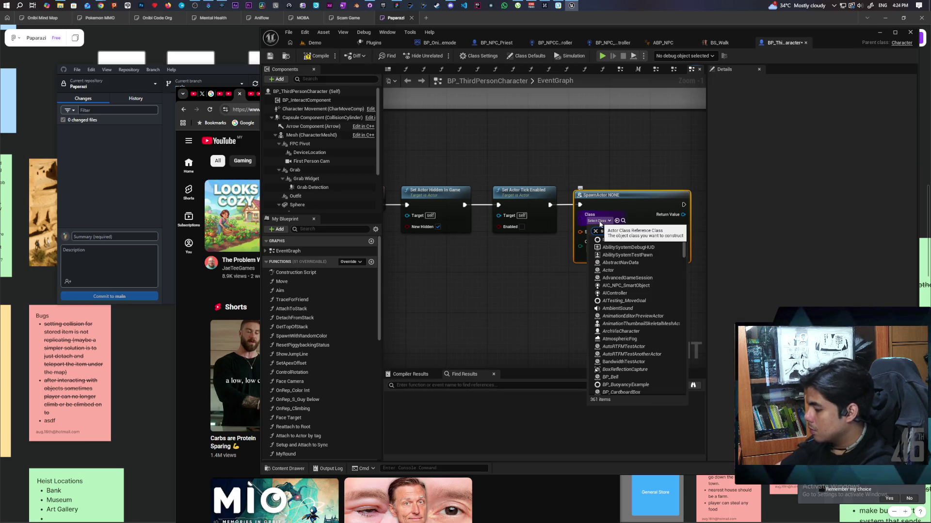
pyautogui.write('spectat')
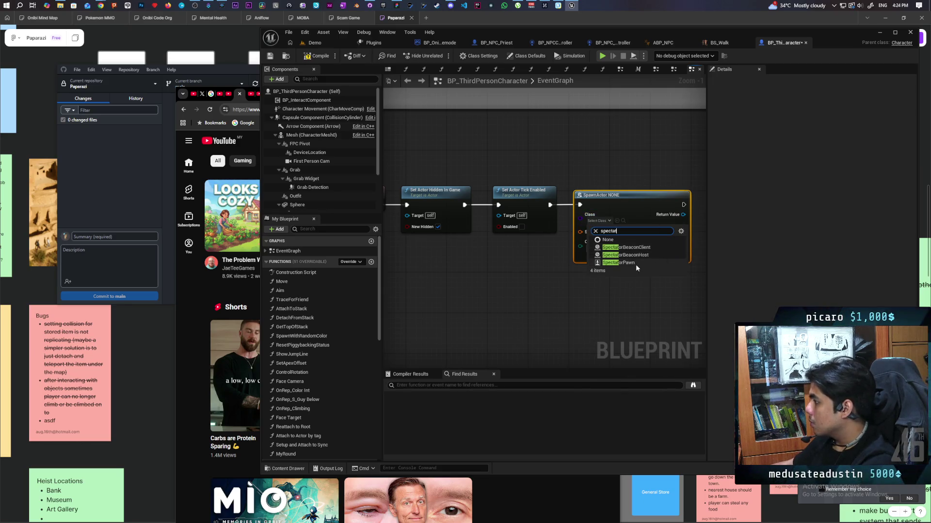
pyautogui.click(630, 263)
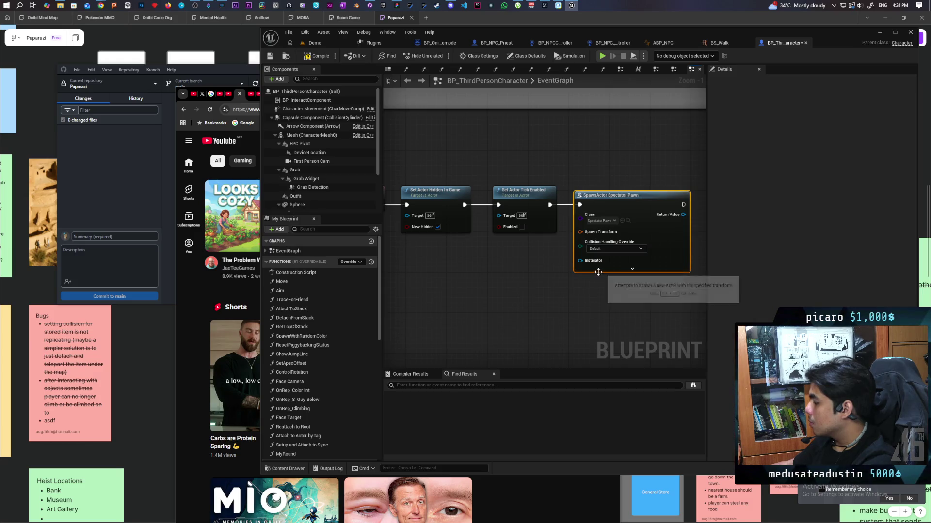
pyautogui.click(316, 56)
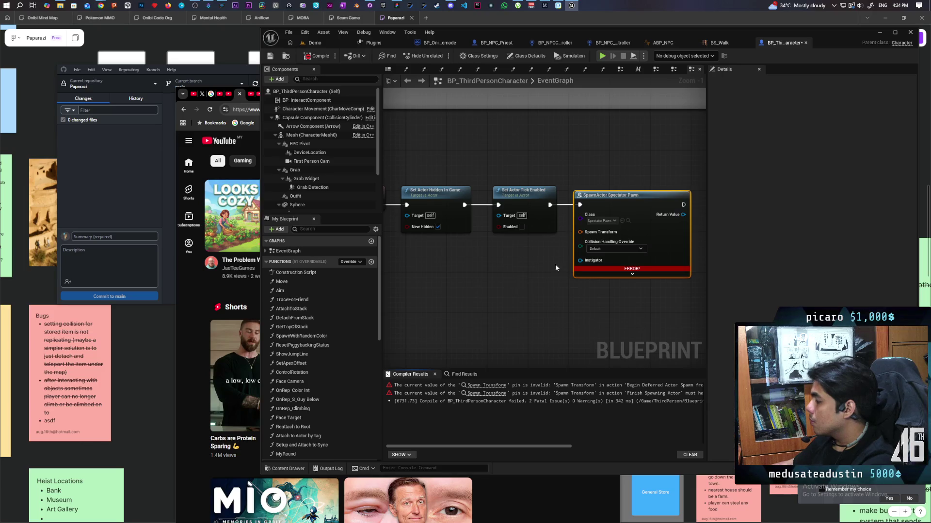
pyautogui.rightClick(430, 264)
# Feed the Third Person Cam's Get World Transform into SpawnActor's Spawn Transform
pyautogui.write('get actor transfor')
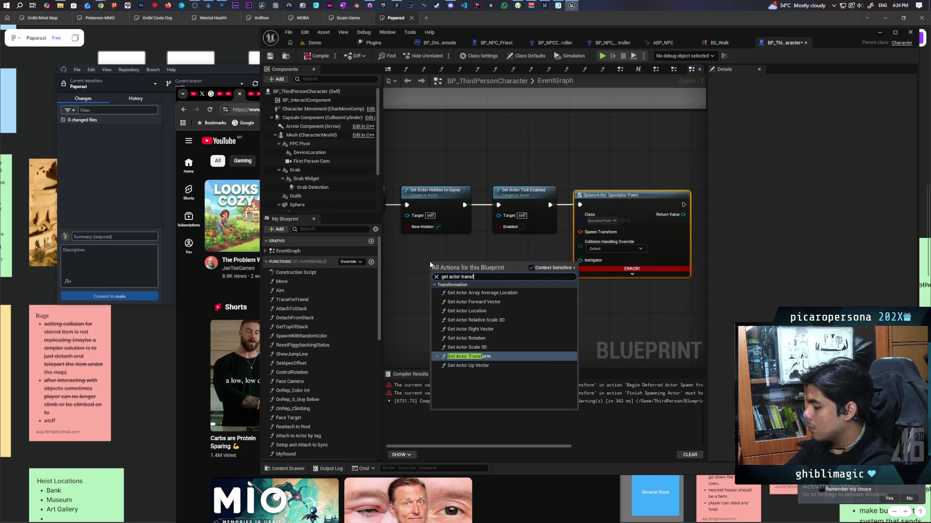
pyautogui.click(487, 357)
pyautogui.moveTo(474, 270); pyautogui.dragTo(488, 279)
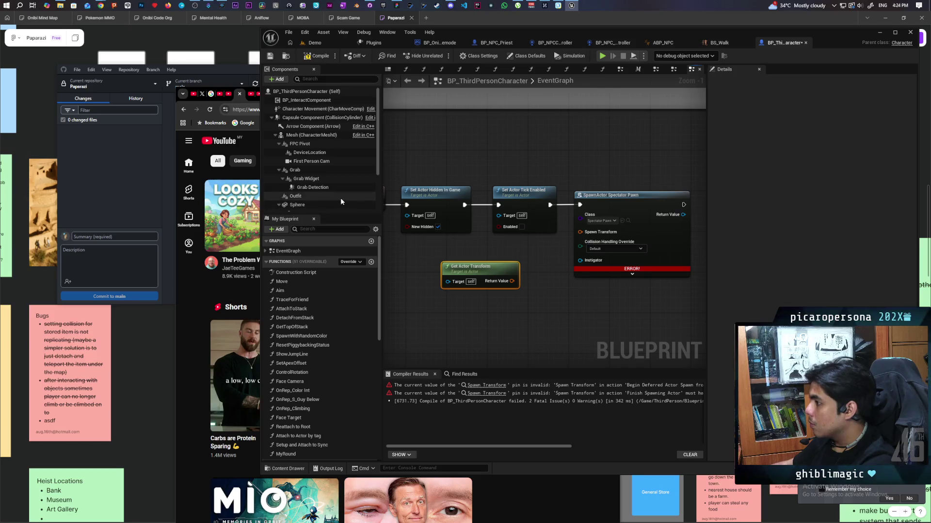
pyautogui.scroll(-3, 326, 167)
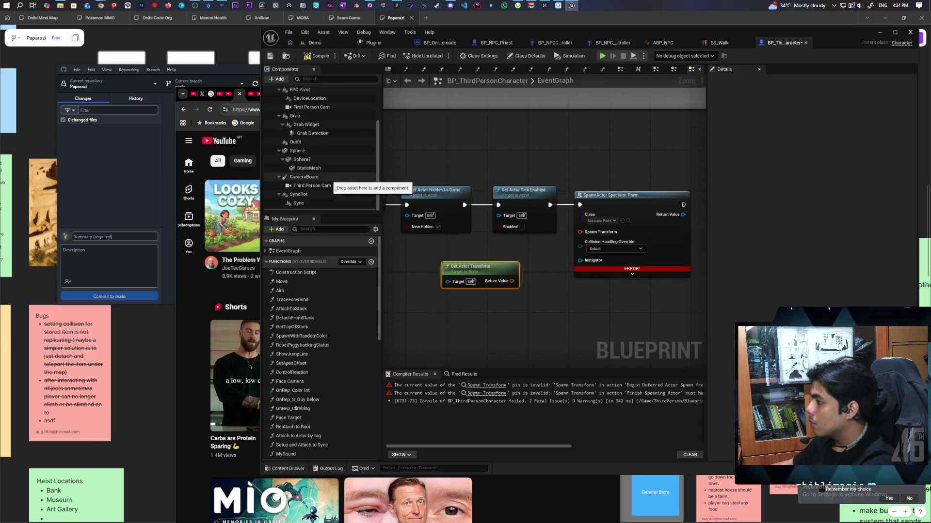
pyautogui.moveTo(318, 188)
pyautogui.mouseDown()
pyautogui.moveTo(526, 278)
pyautogui.moveTo(491, 309)
pyautogui.moveTo(450, 308)
pyautogui.moveTo(482, 293)
pyautogui.moveTo(491, 271)
pyautogui.moveTo(481, 266)
pyautogui.mouseUp()
pyautogui.press('Delete')
pyautogui.write('get world trans')
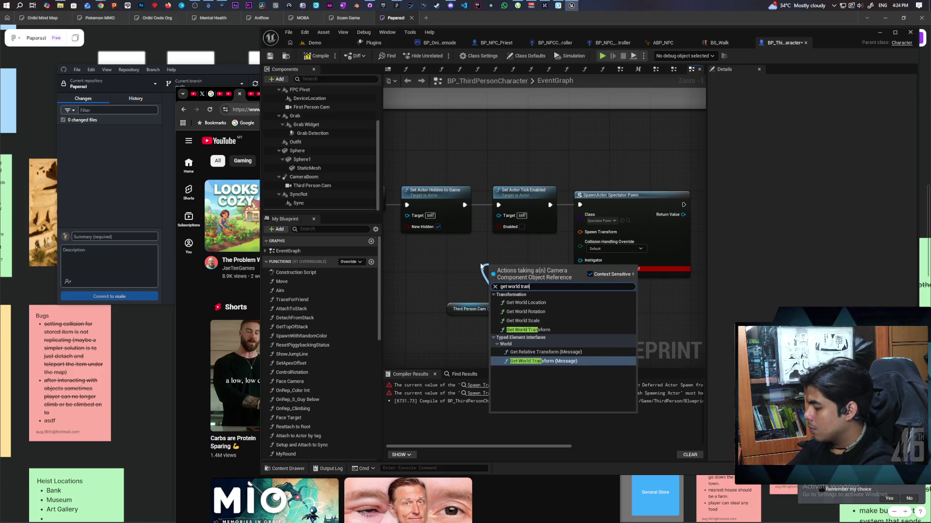
pyautogui.click(533, 329)
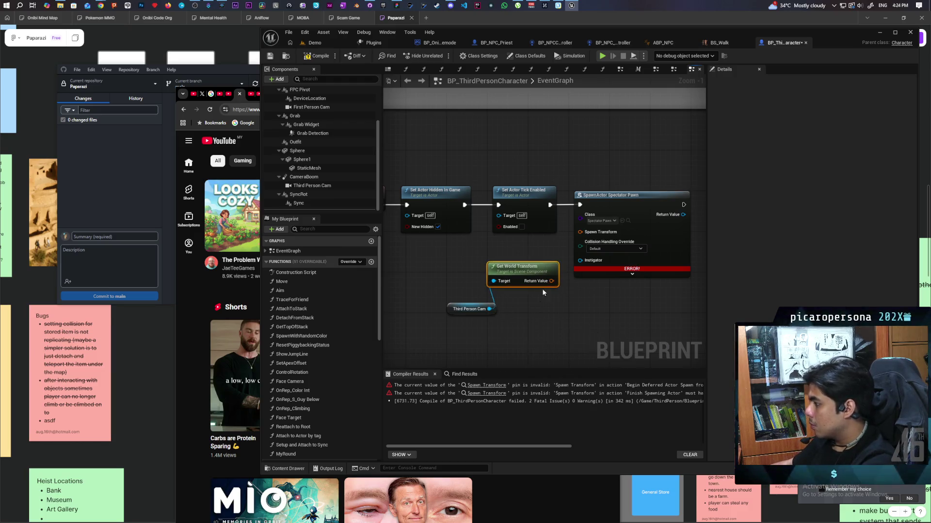
pyautogui.moveTo(550, 286); pyautogui.dragTo(581, 233)
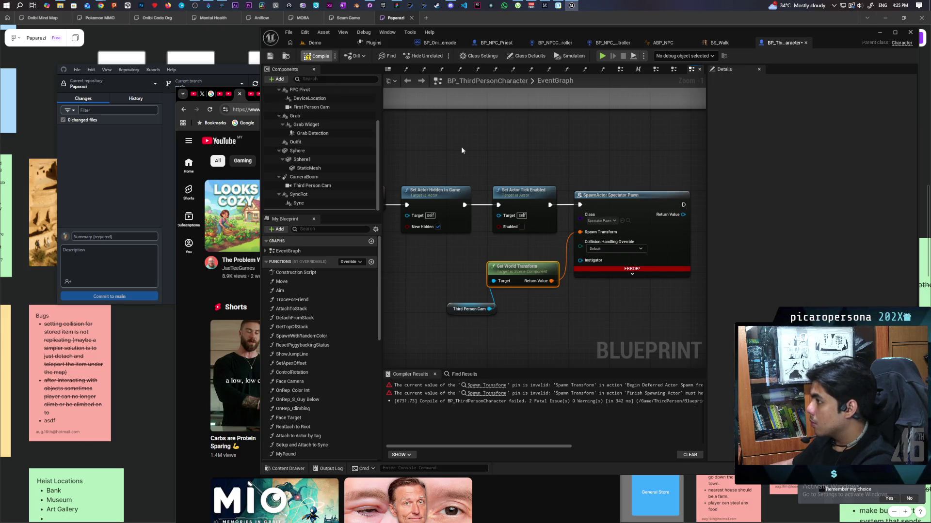
# Search for a Possess node for the spawned spectator without adding one
pyautogui.moveTo(632, 204); pyautogui.dragTo(537, 197)
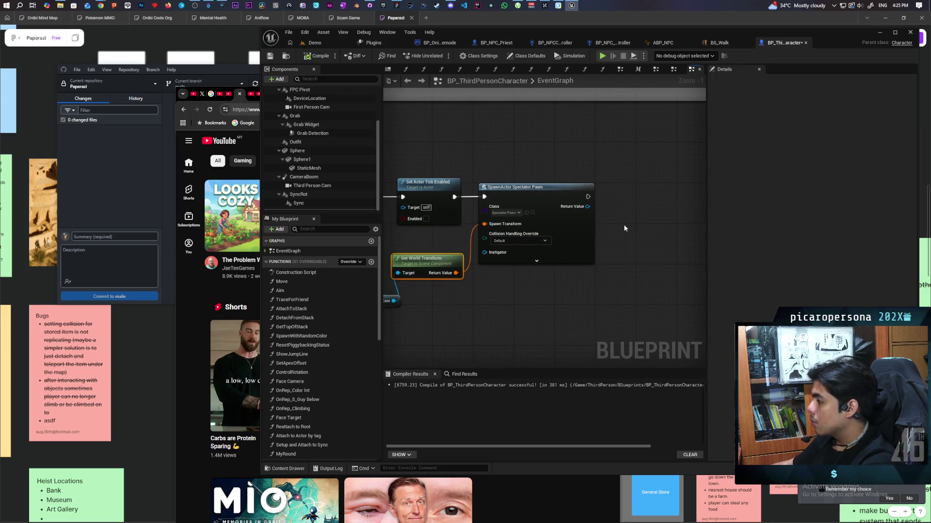
pyautogui.moveTo(632, 208); pyautogui.dragTo(601, 235)
pyautogui.rightClick(600, 228)
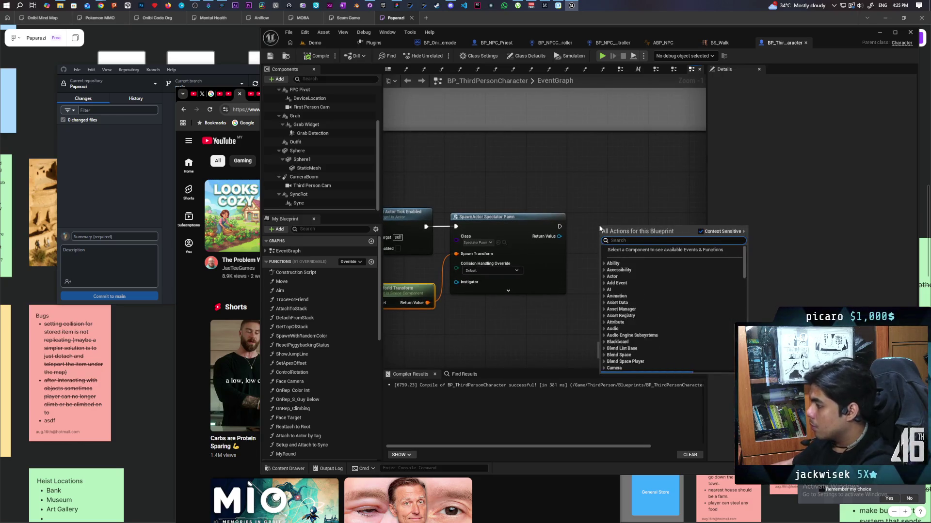
pyautogui.write('possess')
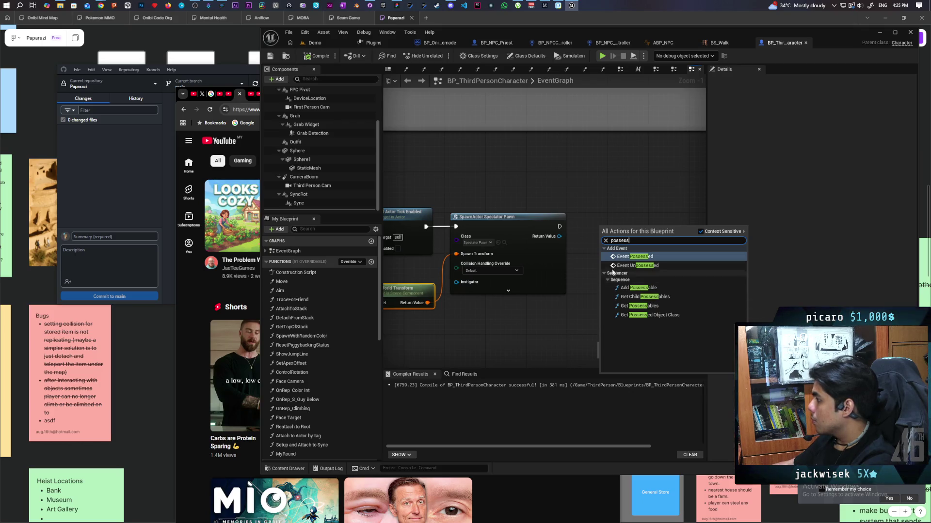
pyautogui.click(580, 225)
pyautogui.moveTo(558, 236); pyautogui.dragTo(580, 231)
pyautogui.write('possess')
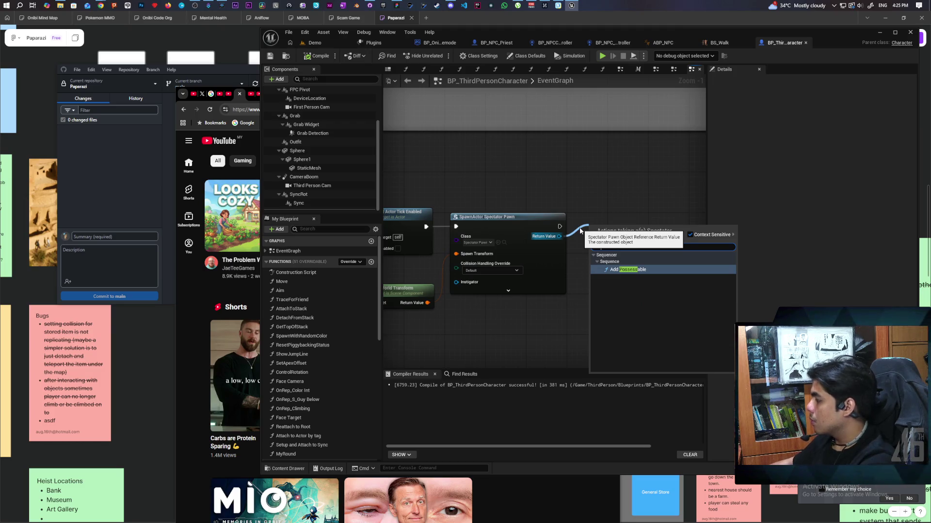
pyautogui.click(596, 198)
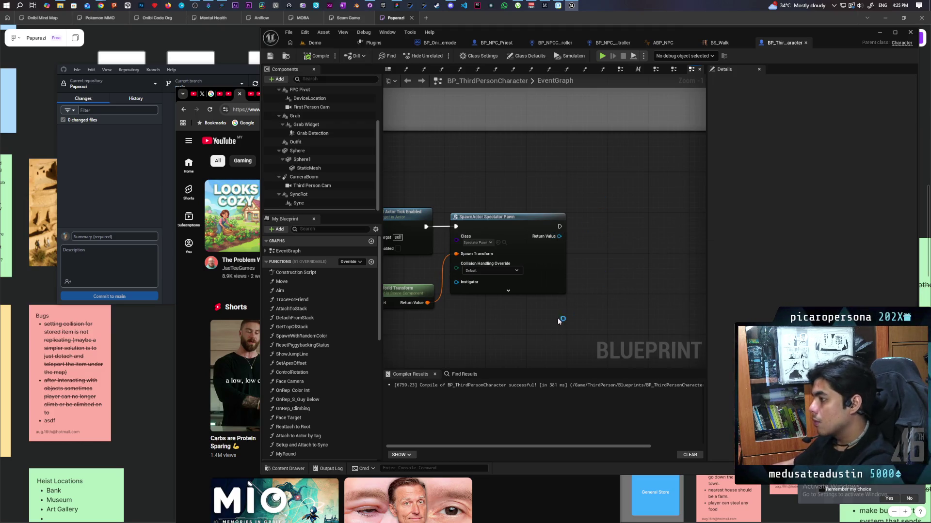
pyautogui.scroll(-8, 365, 321)
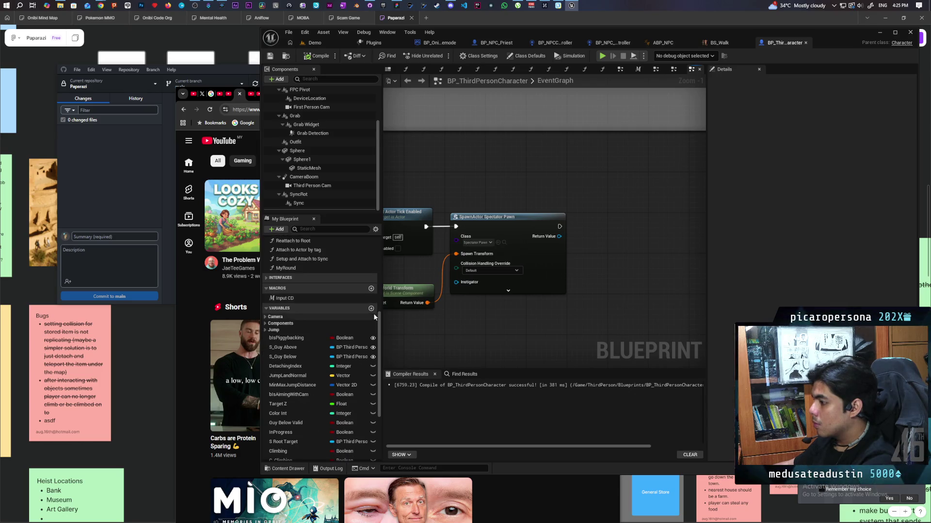
pyautogui.scroll(-3, 361, 328)
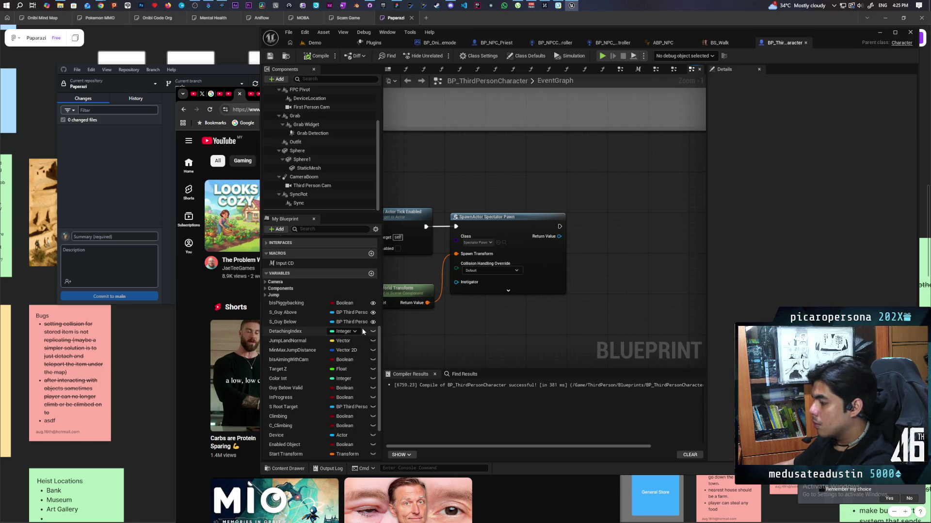
pyautogui.scroll(-6, 361, 328)
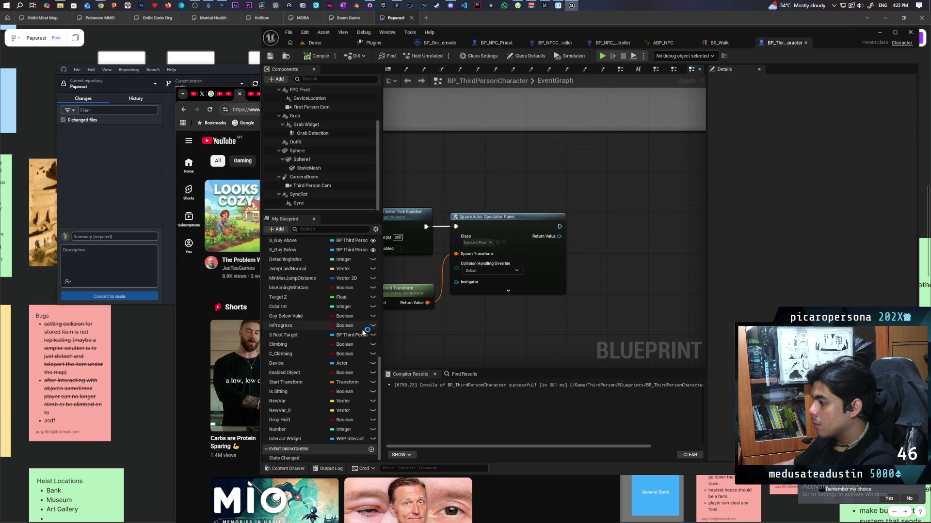
# Add a Get Controller node after the Spectator Pawn spawn and cast it to PlayerController
pyautogui.rightClick(551, 324)
pyautogui.write('get con')
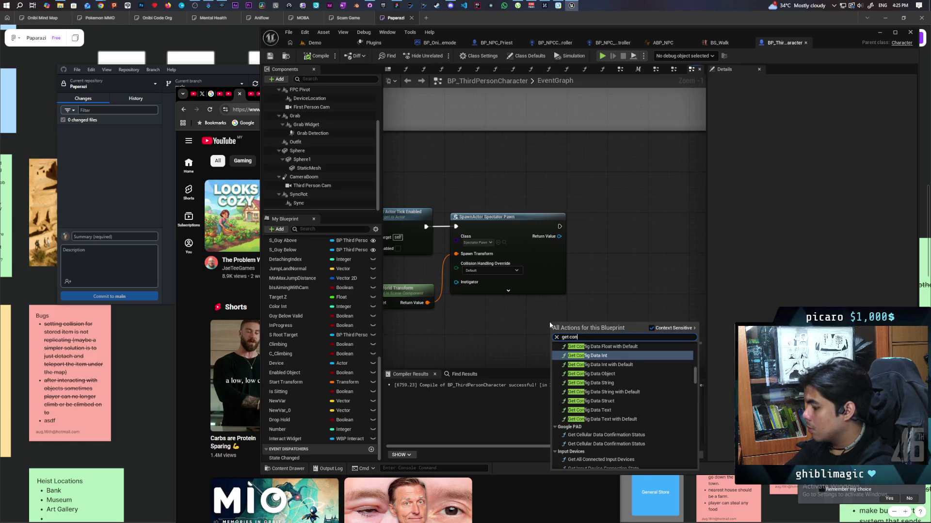
pyautogui.write('troller')
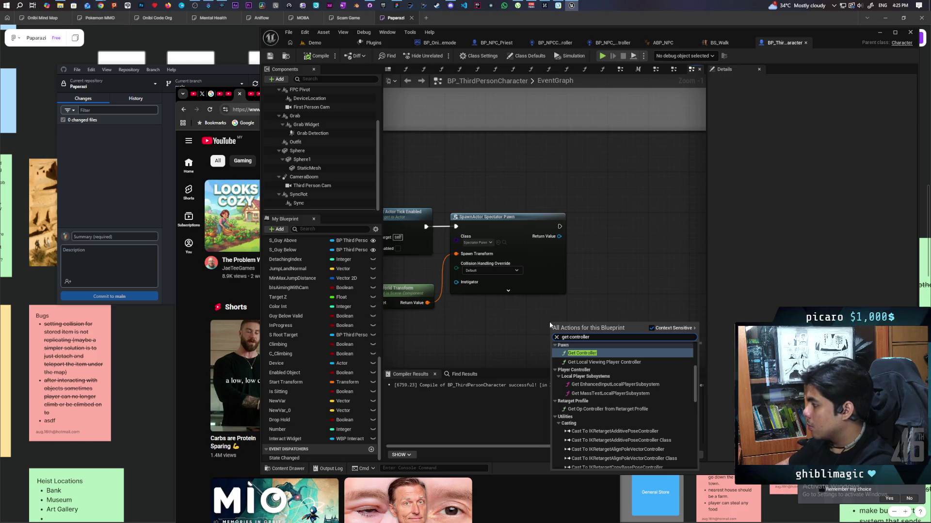
pyautogui.press('Return')
pyautogui.moveTo(581, 324)
pyautogui.mouseDown()
pyautogui.moveTo(537, 324)
pyautogui.moveTo(599, 300)
pyautogui.mouseUp()
pyautogui.write('cast to pl')
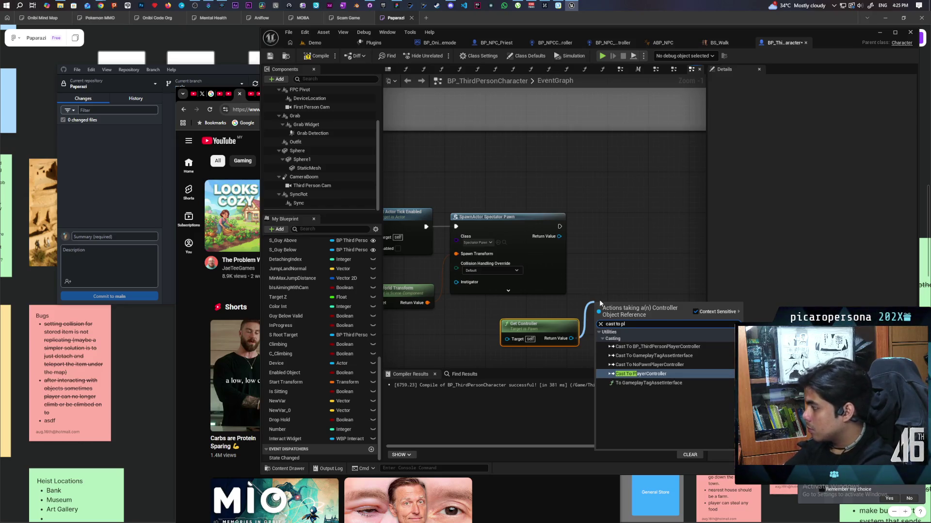
pyautogui.write('ayercontroller')
pyautogui.press('Return')
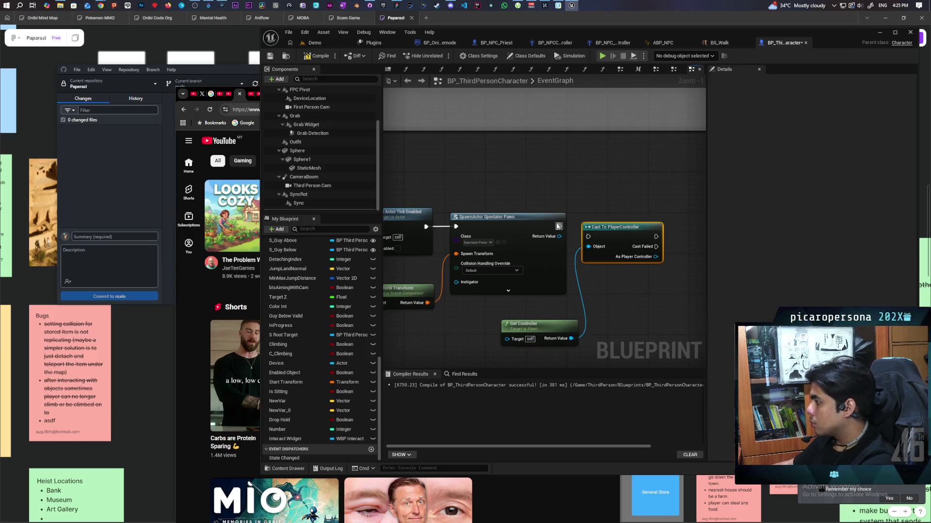
# Have the PlayerController possess the spawned spectator pawn, then switch to BP_NPC_Priest_Controller
pyautogui.moveTo(600, 241); pyautogui.dragTo(632, 228)
pyautogui.write('posses')
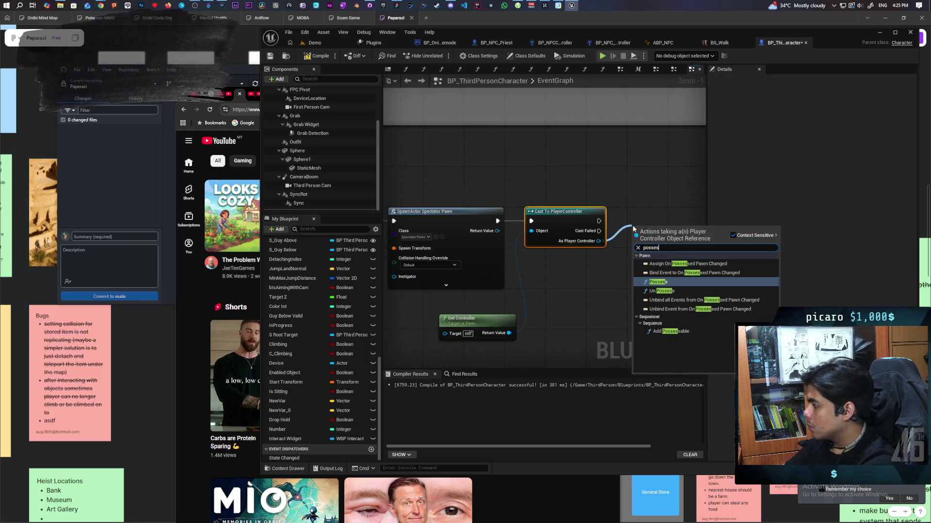
pyautogui.click(658, 282)
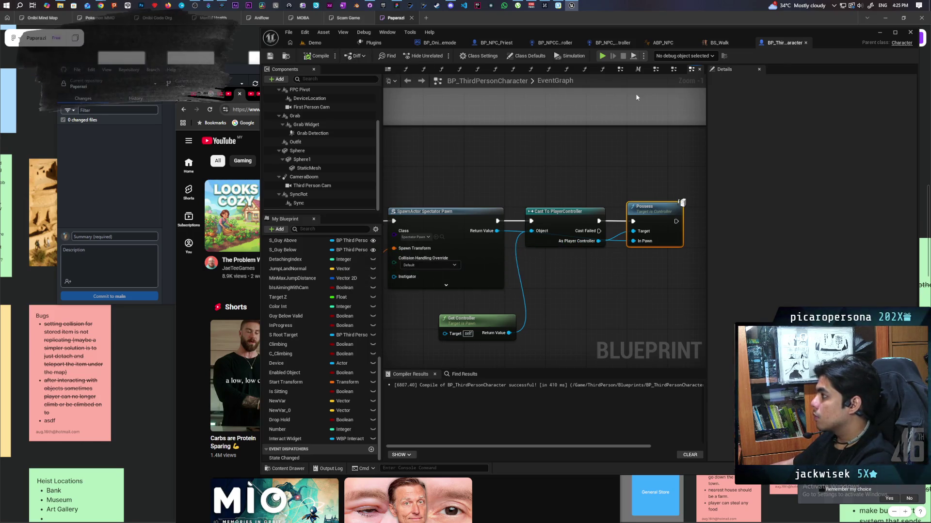
pyautogui.click(618, 42)
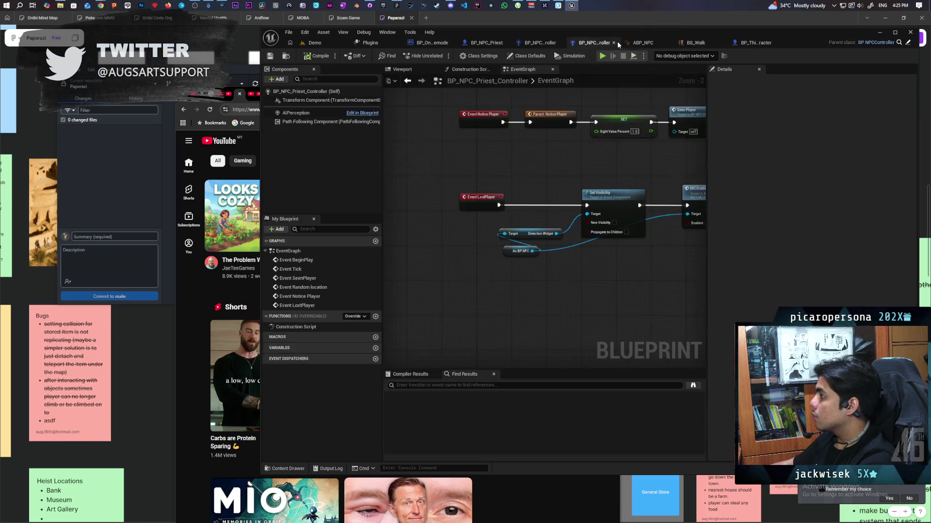
# Replace the Player Killed Print String with a cast of Actor to Chase to BP_ThirdPersonCharacter
pyautogui.scroll(-5, 557, 185)
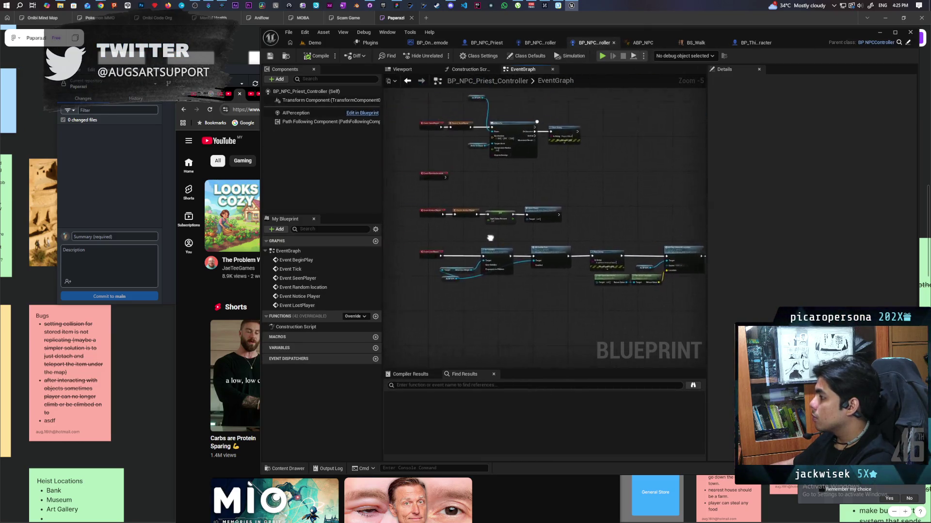
pyautogui.scroll(3, 552, 234)
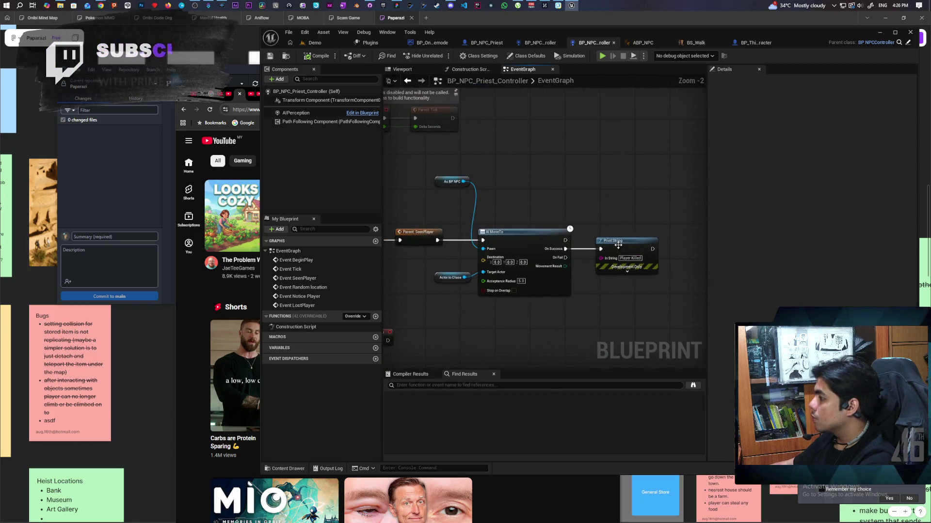
pyautogui.click(609, 271)
pyautogui.press('Delete')
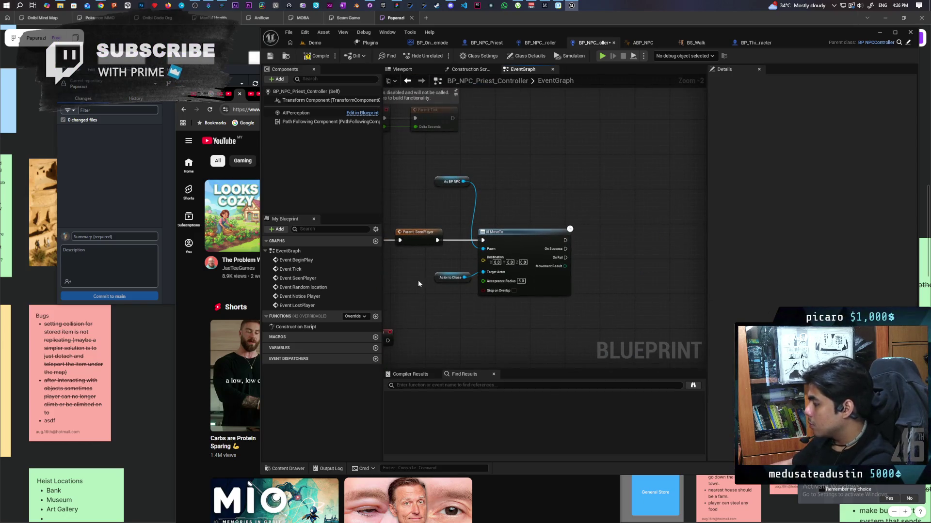
pyautogui.moveTo(464, 279); pyautogui.dragTo(614, 276)
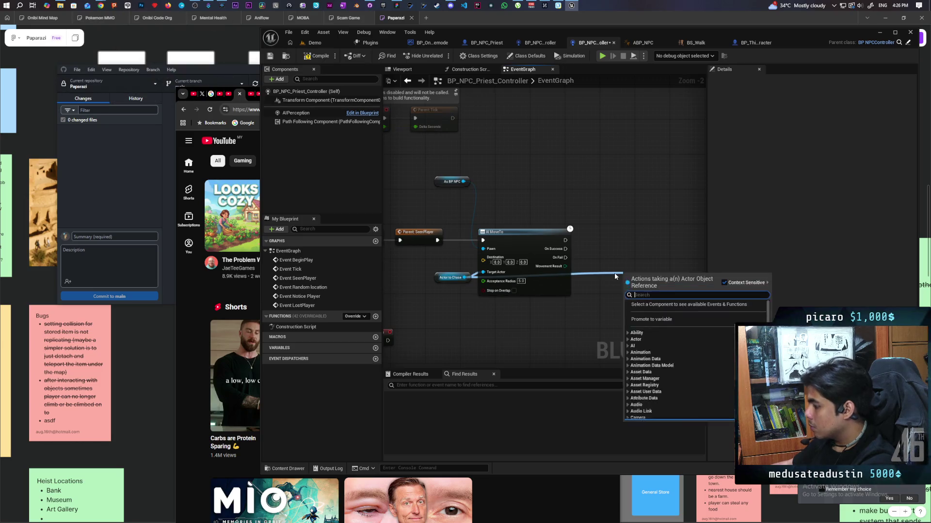
pyautogui.write('cast to third')
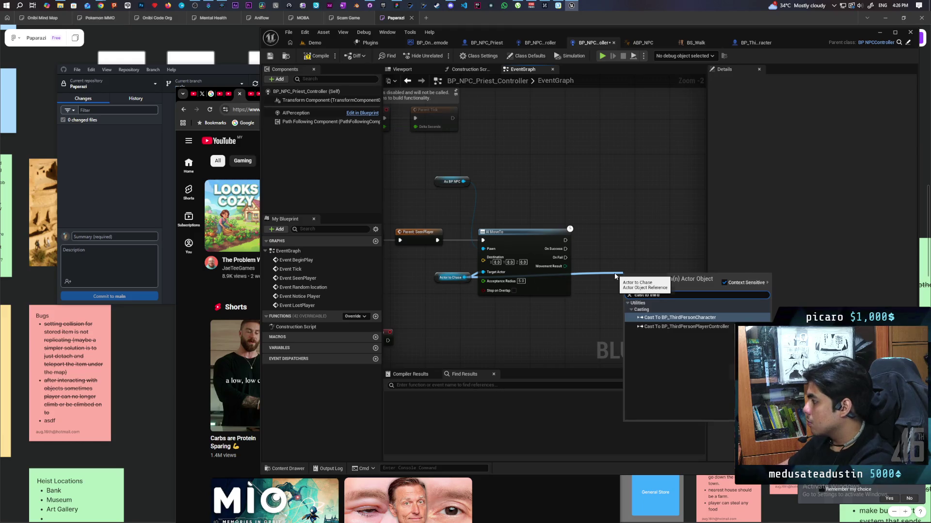
pyautogui.press('Return')
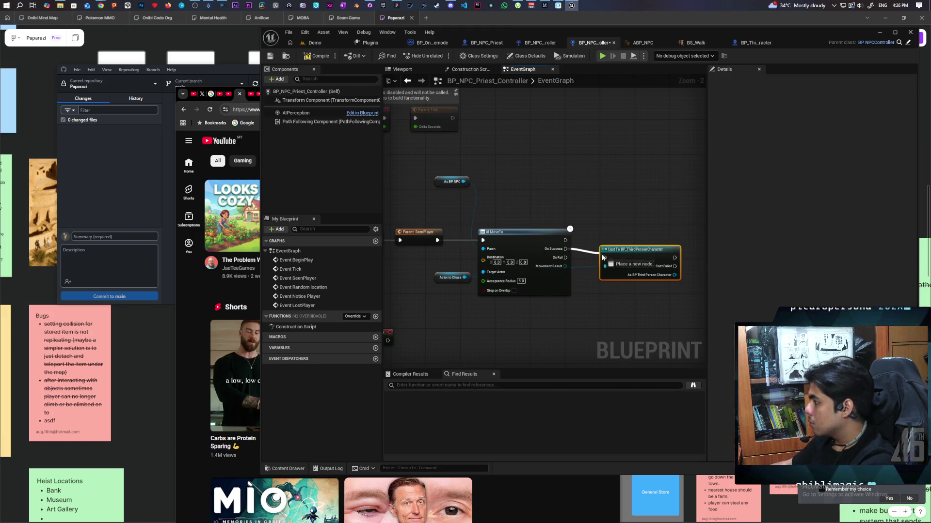
pyautogui.moveTo(627, 256); pyautogui.dragTo(617, 247)
# Call Exorcise on the cast character, compile, and return to the Demo level
pyautogui.moveTo(574, 269); pyautogui.dragTo(593, 274)
pyautogui.write('exorc')
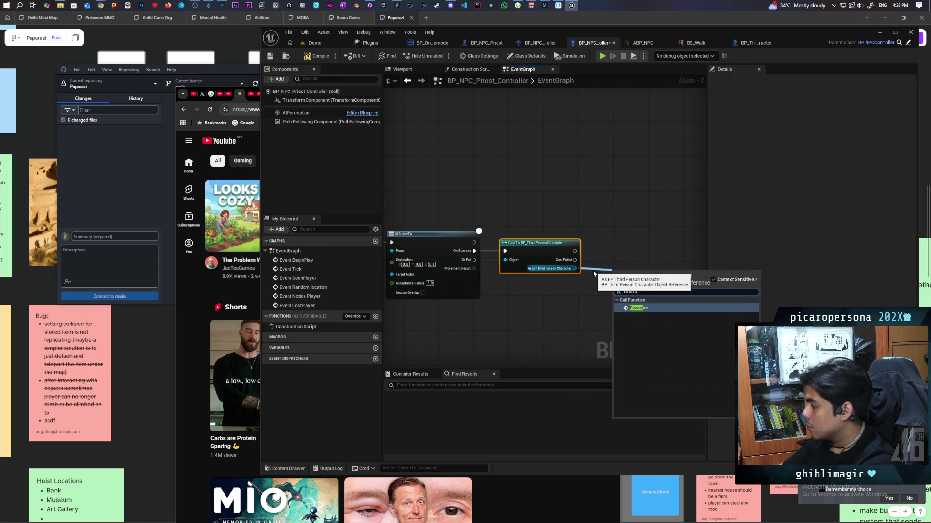
pyautogui.press('Return')
pyautogui.moveTo(638, 283); pyautogui.dragTo(621, 253)
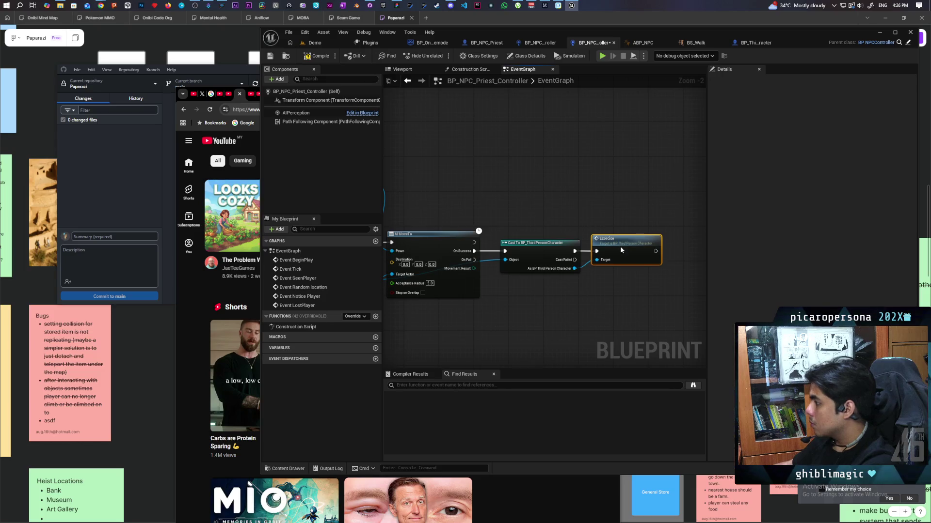
pyautogui.click(326, 57)
pyautogui.click(327, 43)
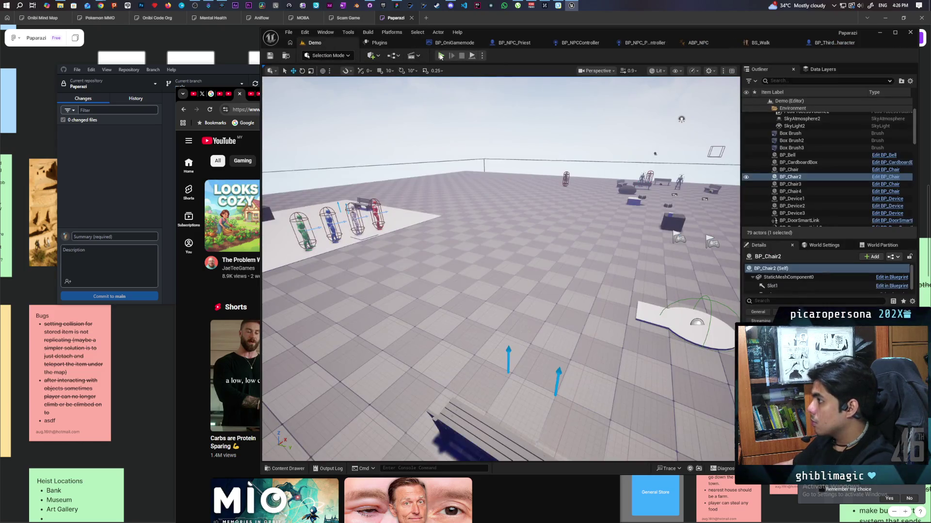
# Start a multiplayer playtest and walk the main-view character past the benches and rock
pyautogui.hotkey('alt', 'p')
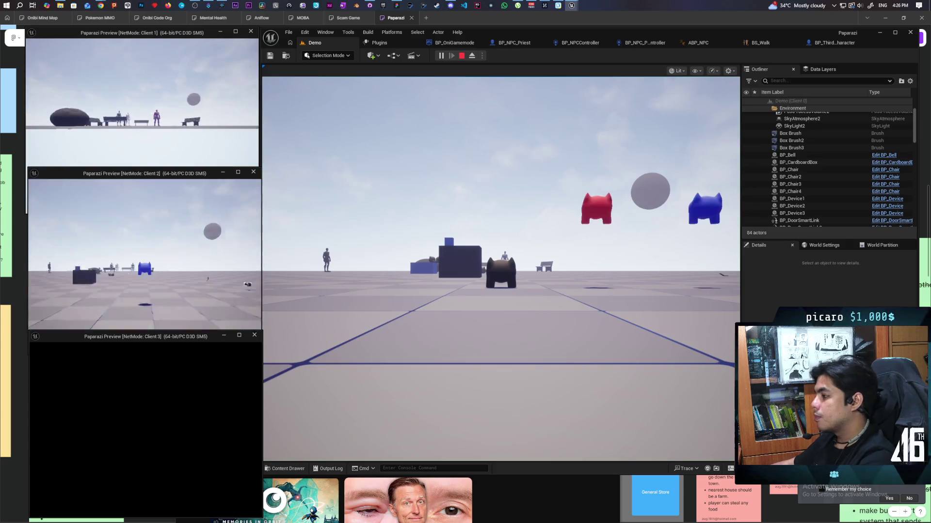
pyautogui.click(501, 267)
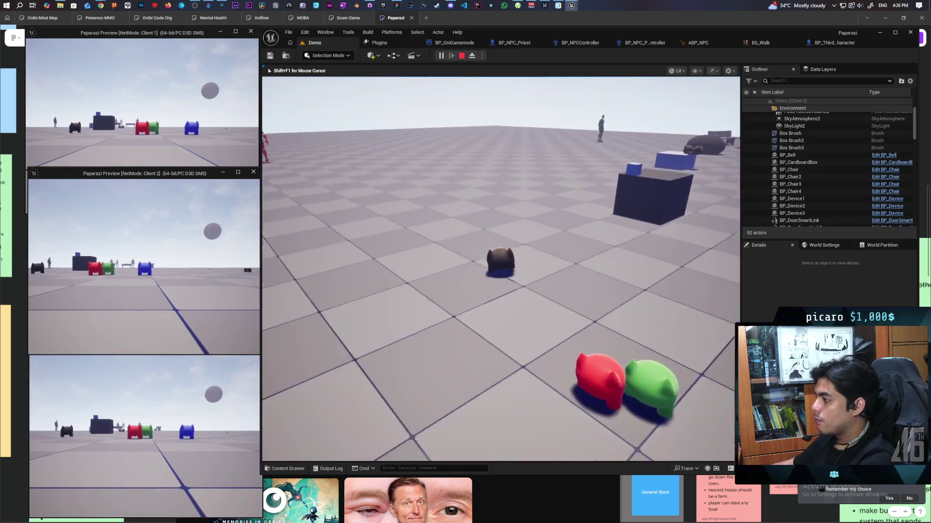
pyautogui.press('w')
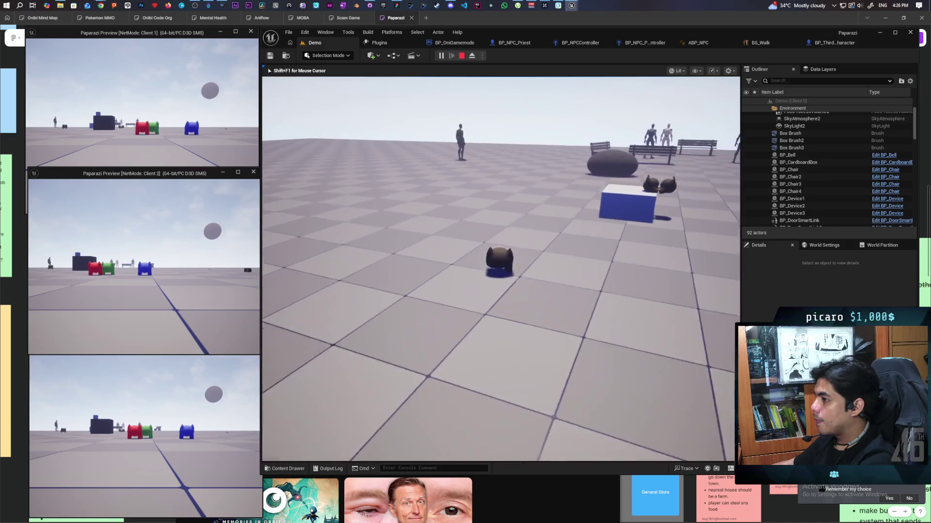
pyautogui.press('w')
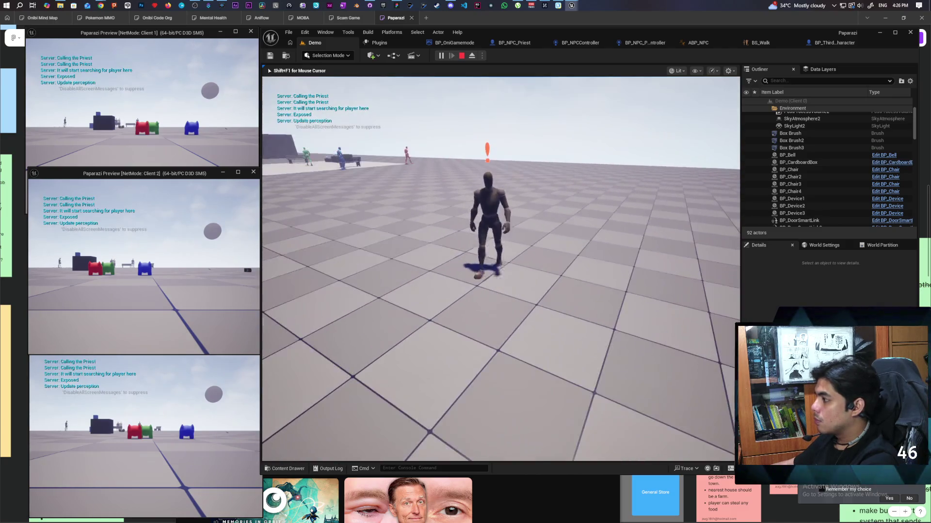
pyautogui.press('w')
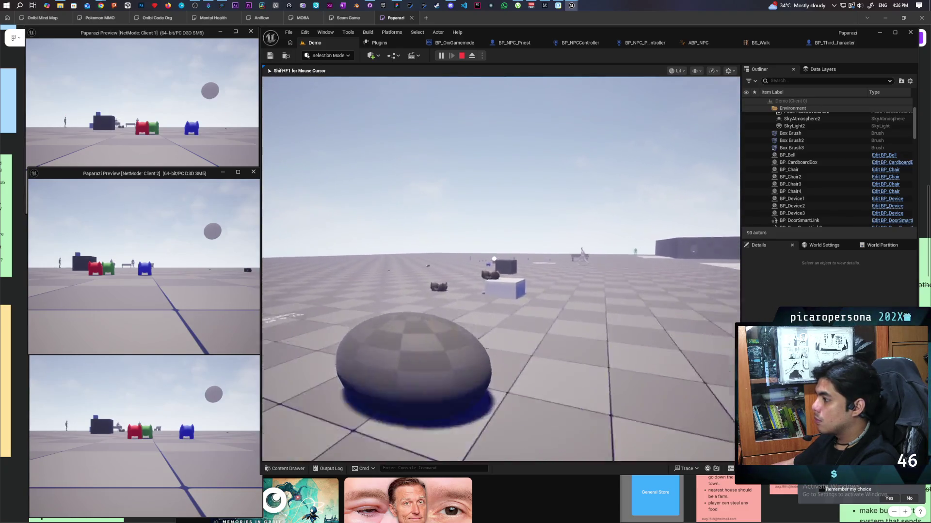
pyautogui.press('w')
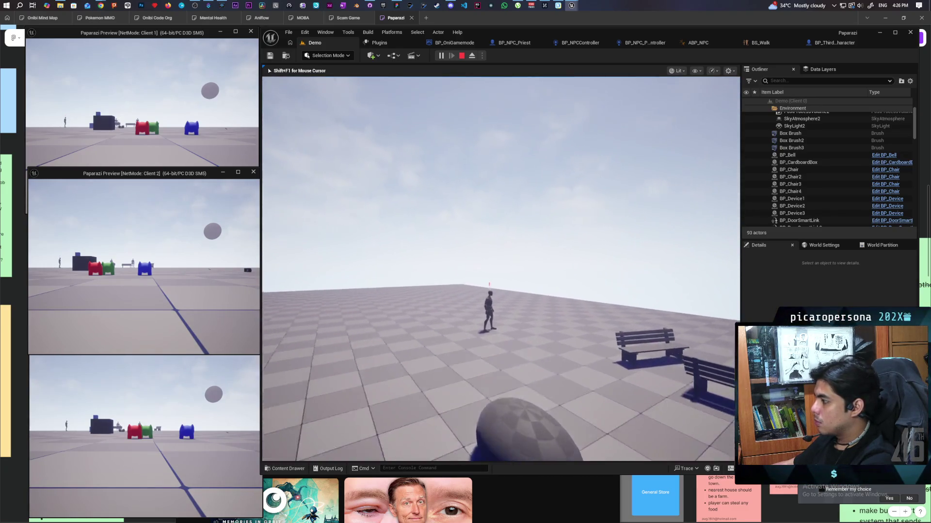
pyautogui.hotkey('shift', 'F1')
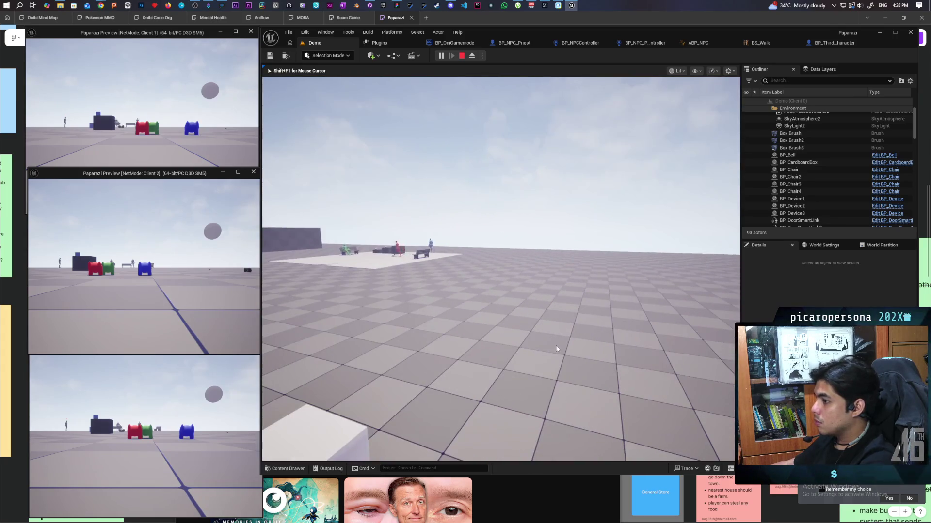
# Walk Client 1 up to the NPC and retreat until it loses interest, then stop play
pyautogui.click(200, 162)
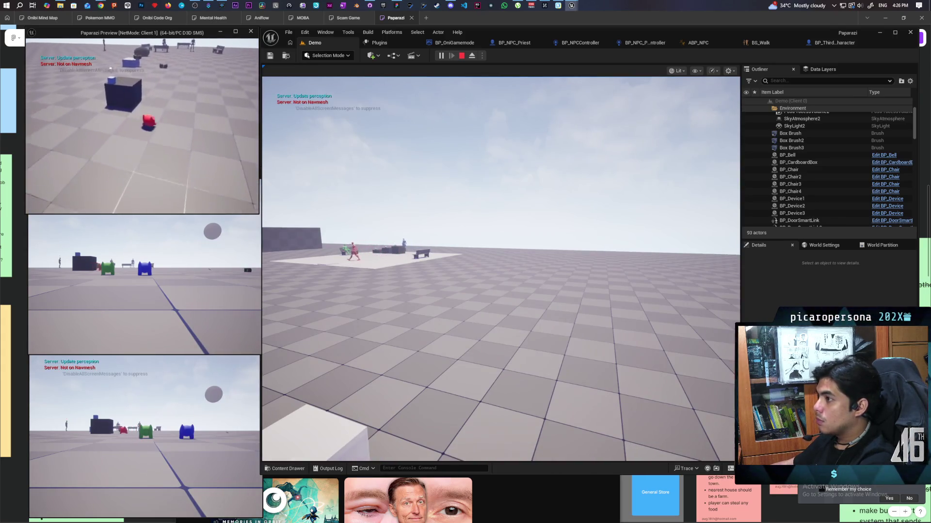
pyautogui.press('e')
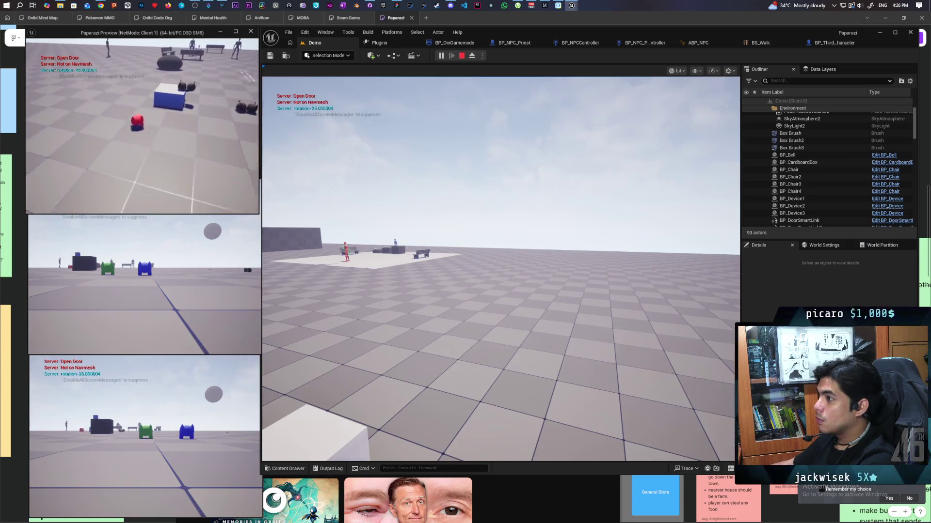
pyautogui.press('w')
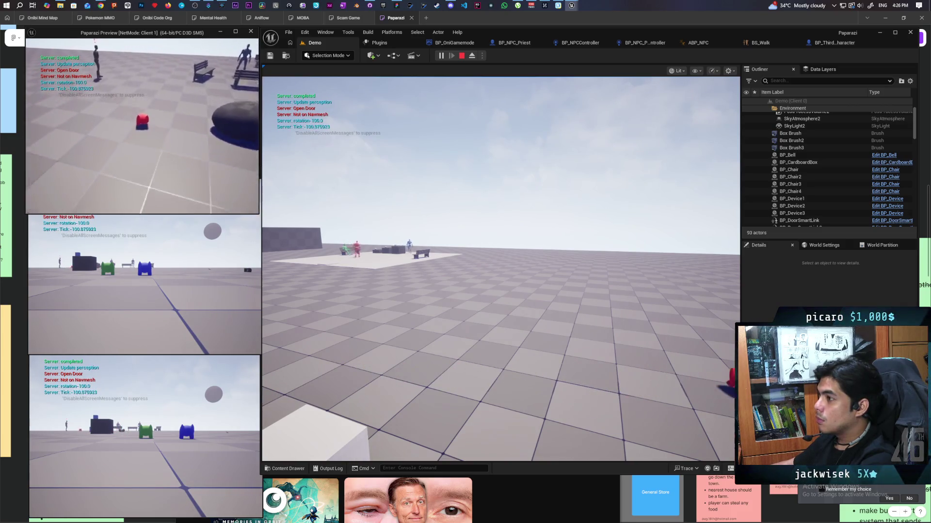
pyautogui.press('w')
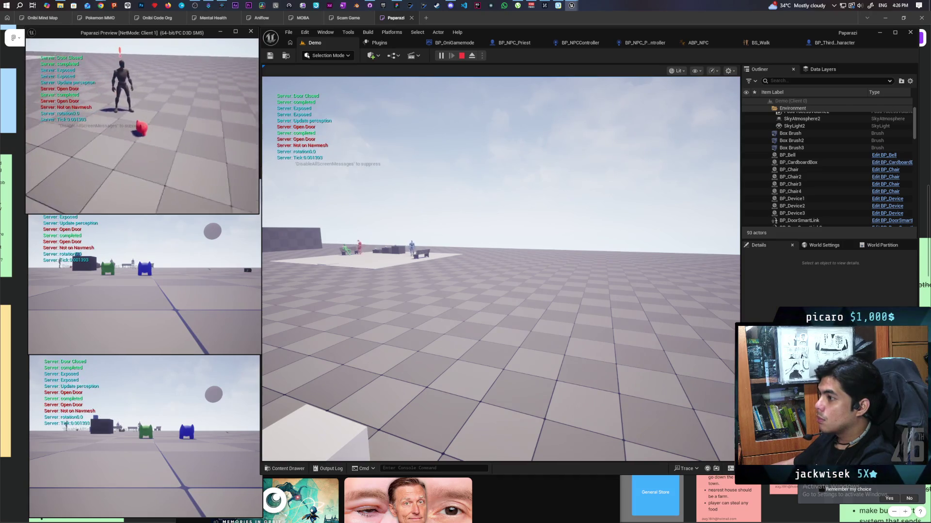
pyautogui.press('s')
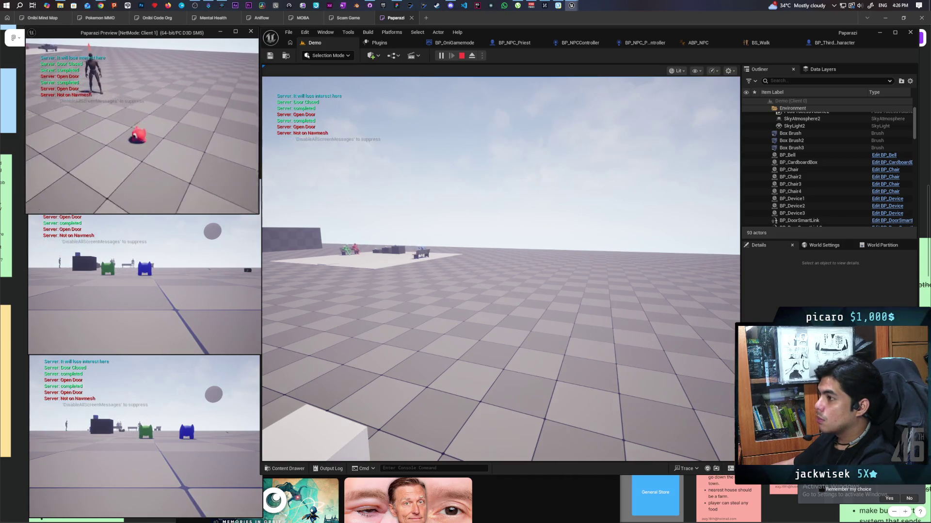
pyautogui.press('s')
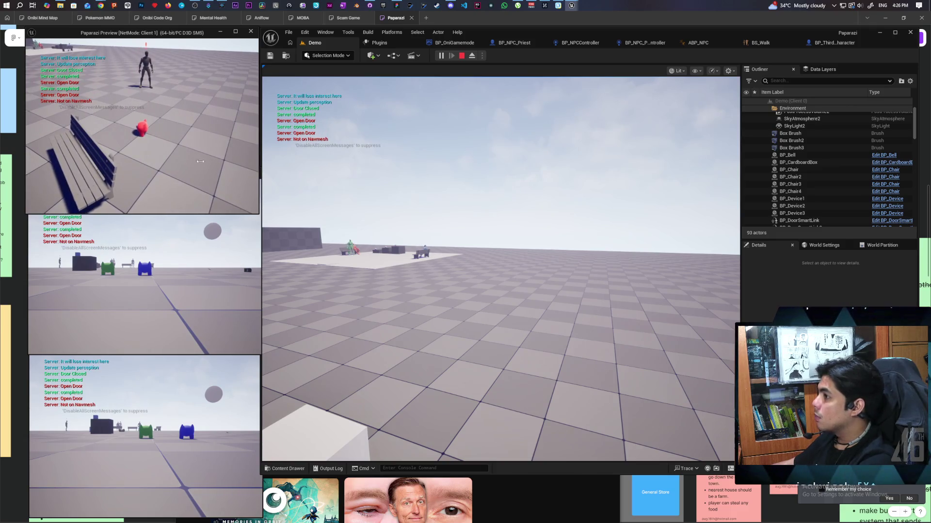
pyautogui.press('Escape')
pyautogui.click(830, 41)
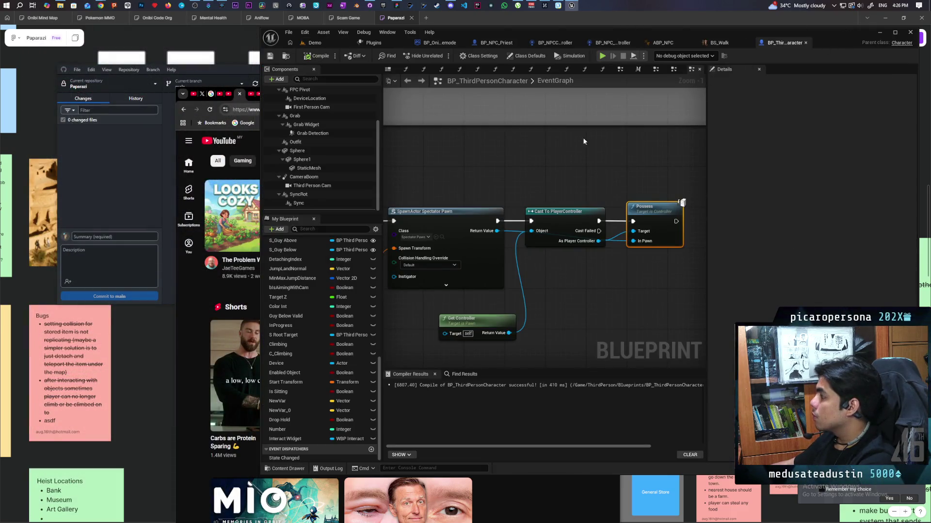
# Pan the BP_ThirdPersonCharacter graph past the Exorcise event to the end of the Possess chain
pyautogui.scroll(-2, 584, 141)
pyautogui.moveTo(606, 145)
pyautogui.mouseDown()
pyautogui.moveTo(688, 141)
pyautogui.moveTo(620, 138)
pyautogui.mouseUp()
pyautogui.moveTo(536, 137); pyautogui.dragTo(640, 125)
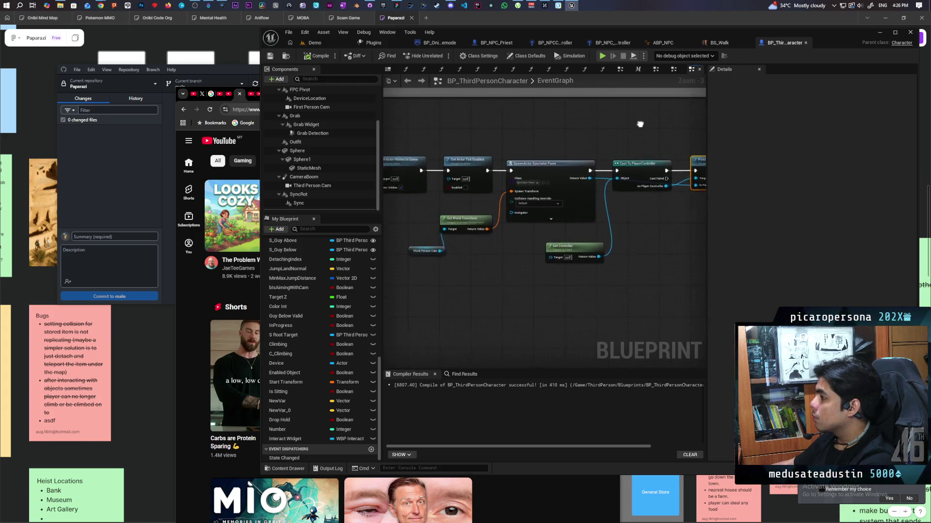
pyautogui.moveTo(547, 184)
pyautogui.mouseDown()
pyautogui.moveTo(548, 166)
pyautogui.moveTo(481, 162)
pyautogui.mouseUp()
pyautogui.click(479, 171)
pyautogui.moveTo(367, 157); pyautogui.dragTo(466, 148)
pyautogui.moveTo(570, 192); pyautogui.dragTo(569, 189)
pyautogui.moveTo(572, 150)
pyautogui.mouseDown()
pyautogui.moveTo(654, 153)
pyautogui.moveTo(411, 160)
pyautogui.mouseUp()
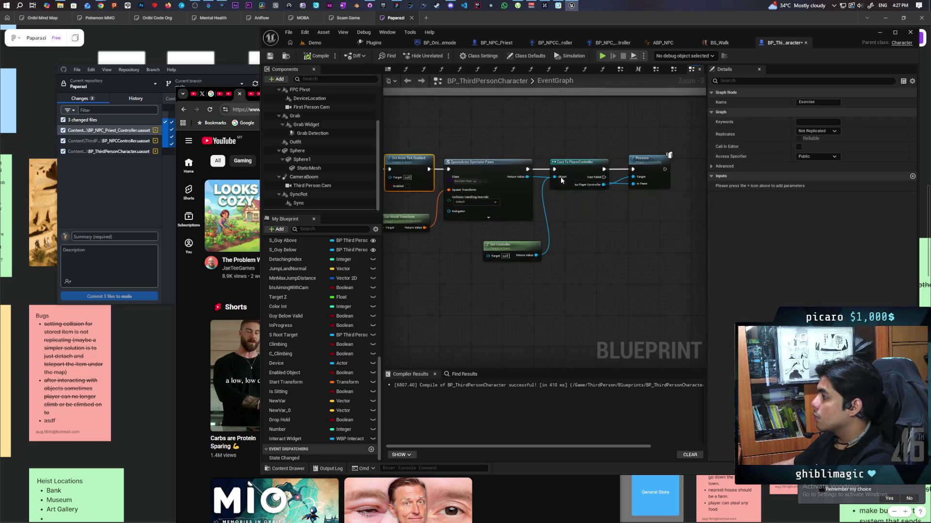
# Add a Set Actor Enable Collision node, collision unchecked, right after Possess, then return to Demo
pyautogui.rightClick(638, 209)
pyautogui.write('enable collisi')
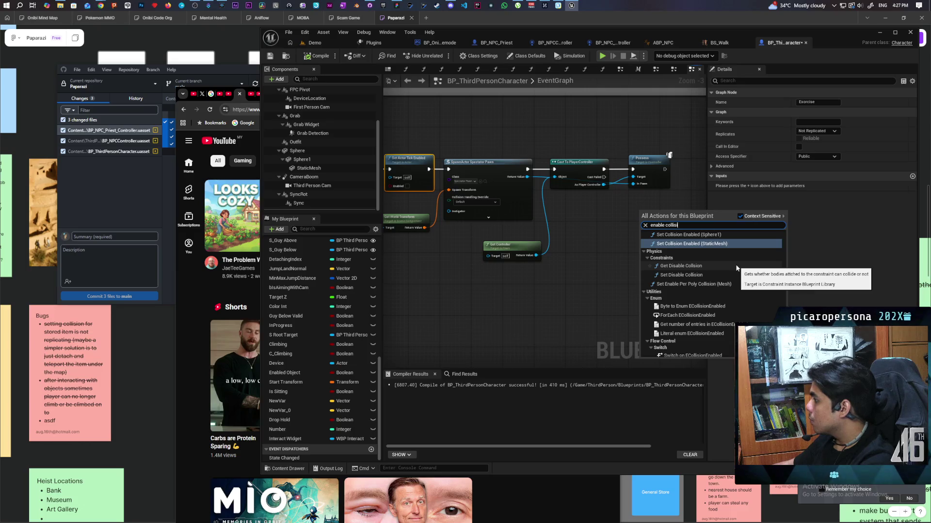
pyautogui.scroll(4, 736, 267)
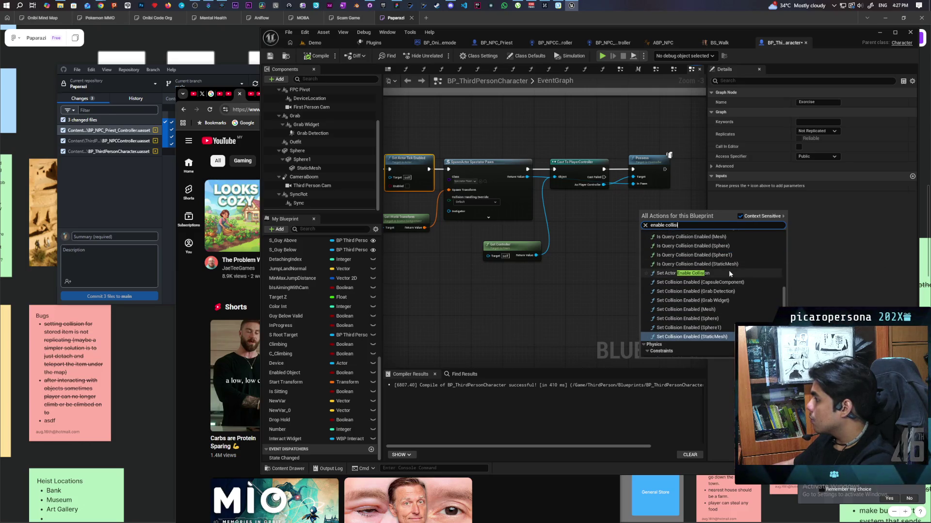
pyautogui.click(726, 271)
pyautogui.scroll(3, 573, 317)
pyautogui.moveTo(614, 260)
pyautogui.mouseDown()
pyautogui.moveTo(613, 234)
pyautogui.moveTo(645, 213)
pyautogui.mouseUp()
pyautogui.moveTo(608, 187); pyautogui.dragTo(614, 204)
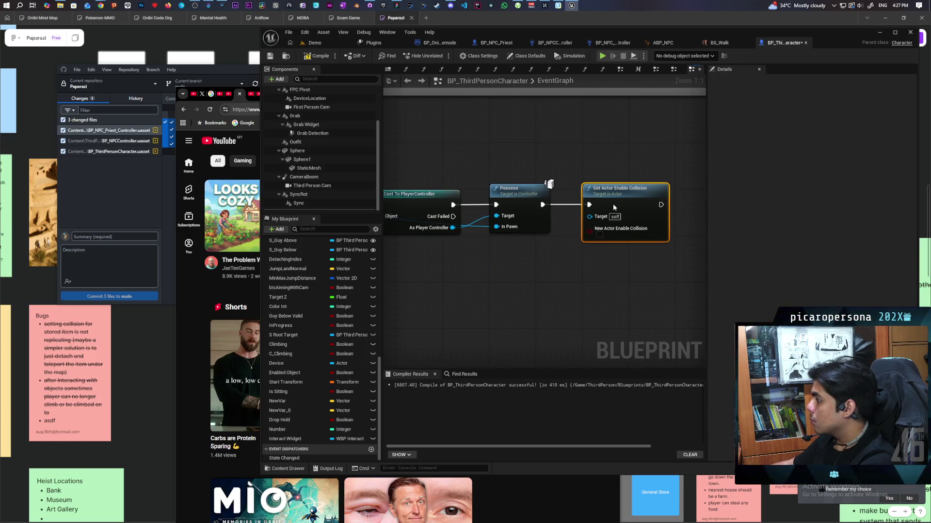
pyautogui.click(324, 42)
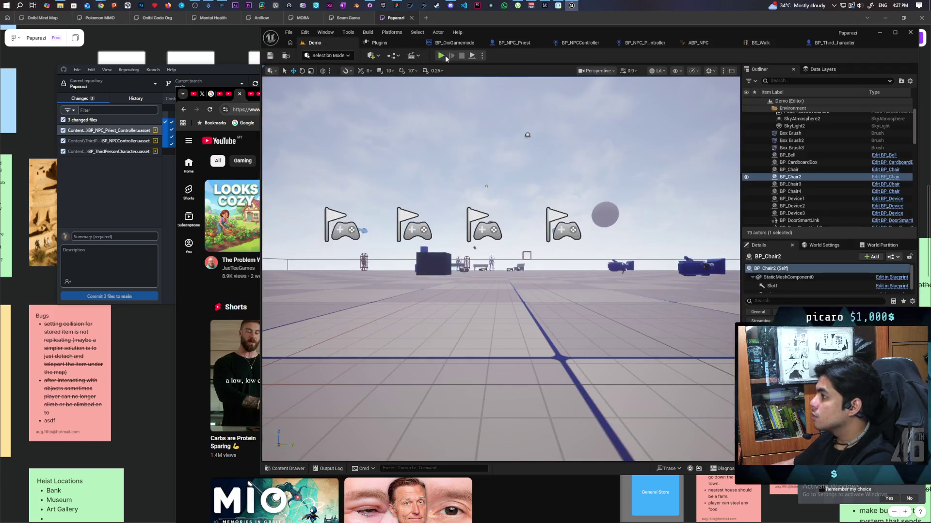
# Start a three-client multiplayer playtest and walk the Client 1 player forward
pyautogui.click(441, 56)
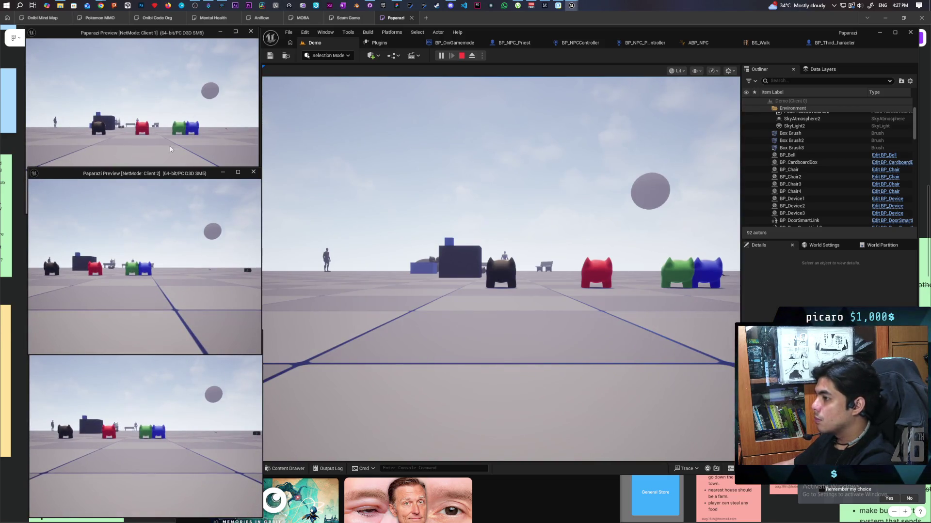
pyautogui.click(160, 135)
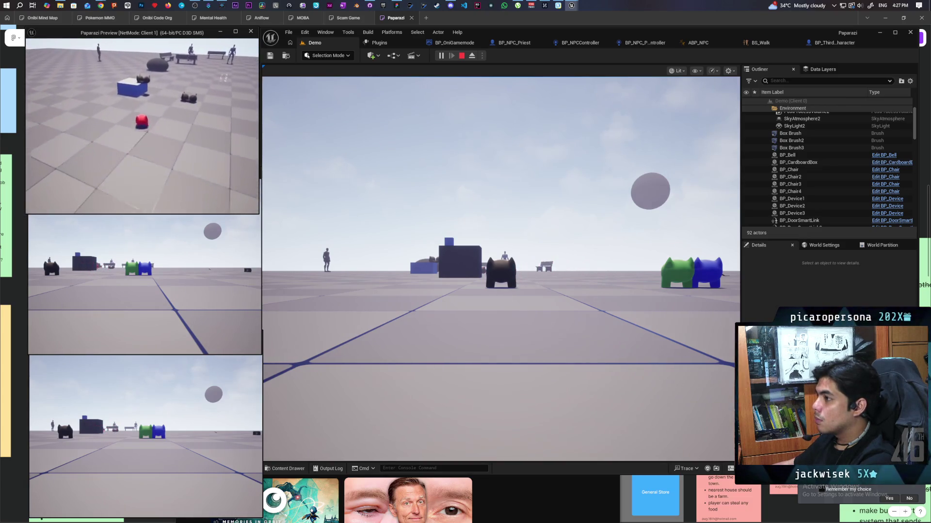
pyautogui.press('w')
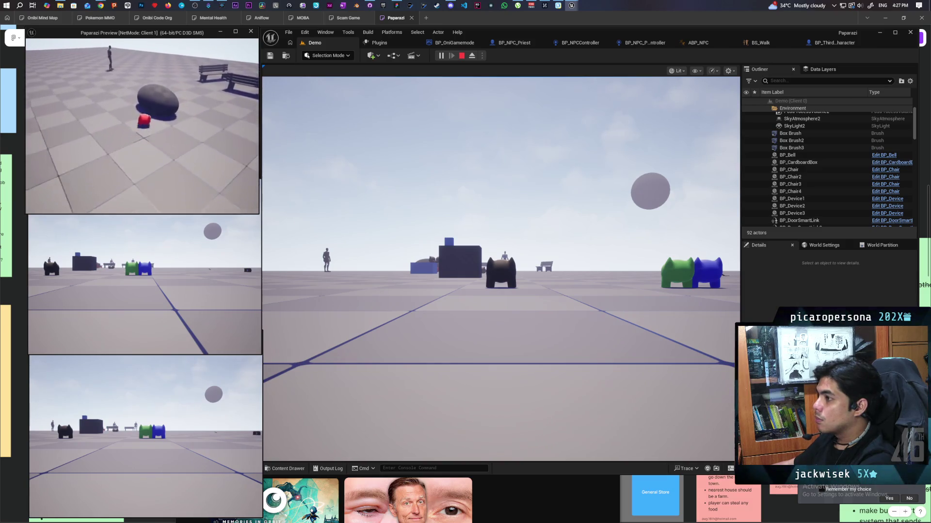
# Walk near the NPC to get spotted, back off behind the rock, then stop the session
pyautogui.click(499, 266)
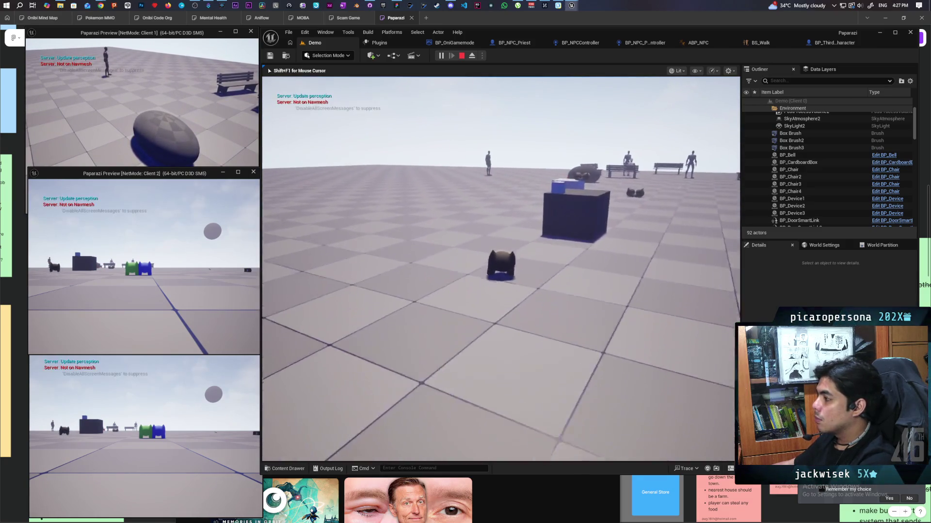
pyautogui.press('w')
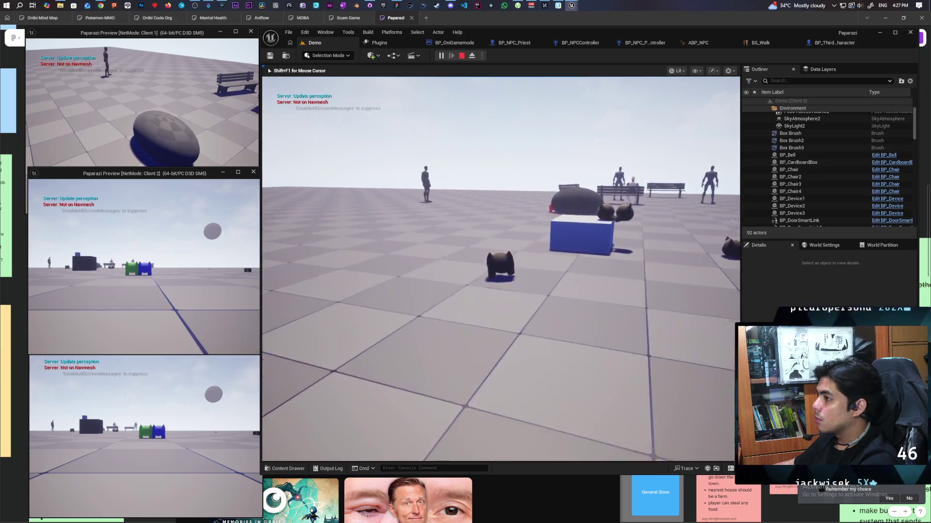
pyautogui.press('w')
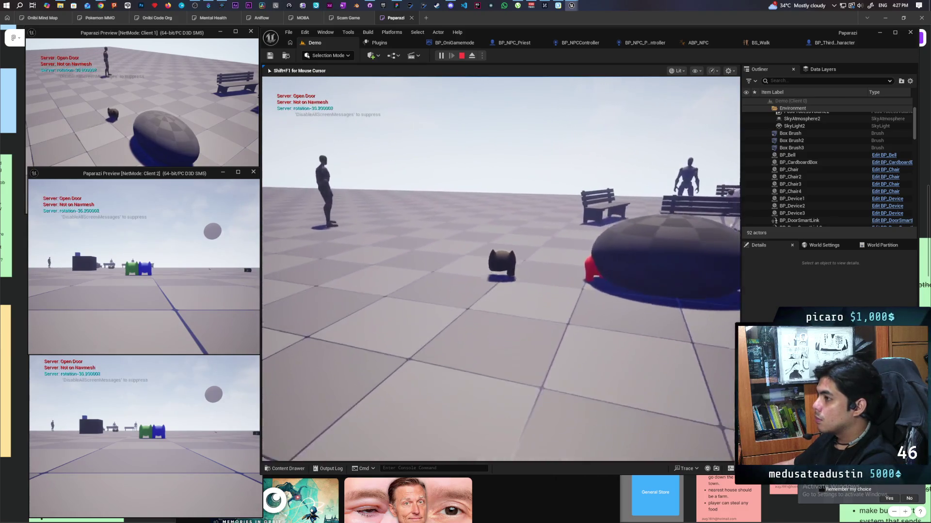
pyautogui.press('s')
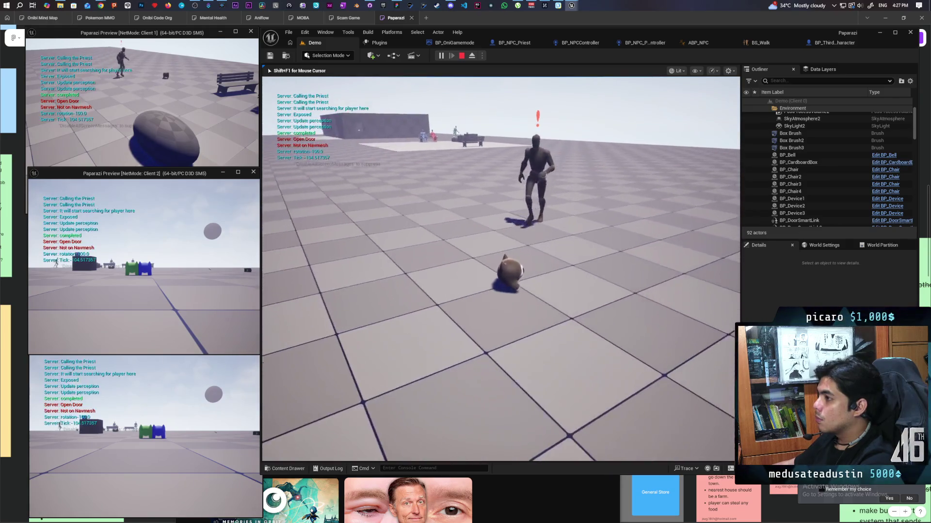
pyautogui.press('s')
pyautogui.press('w')
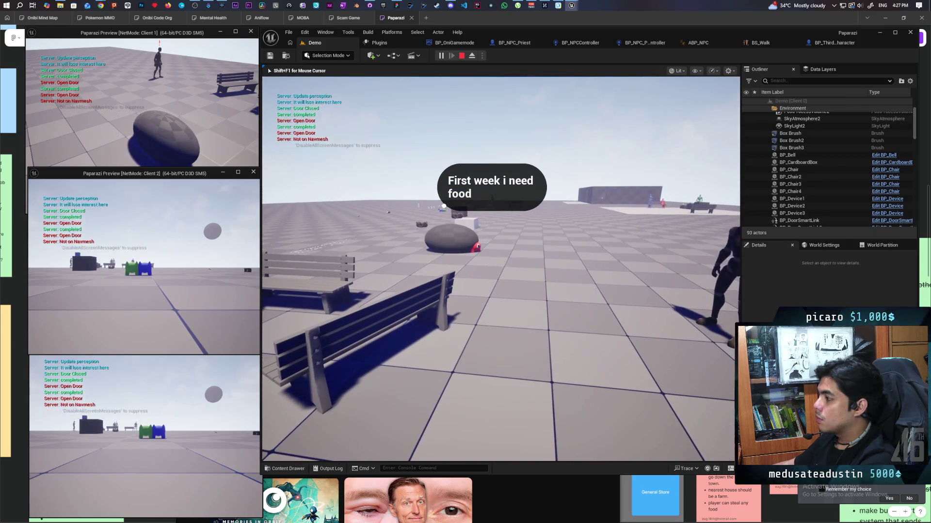
pyautogui.moveTo(500, 269)
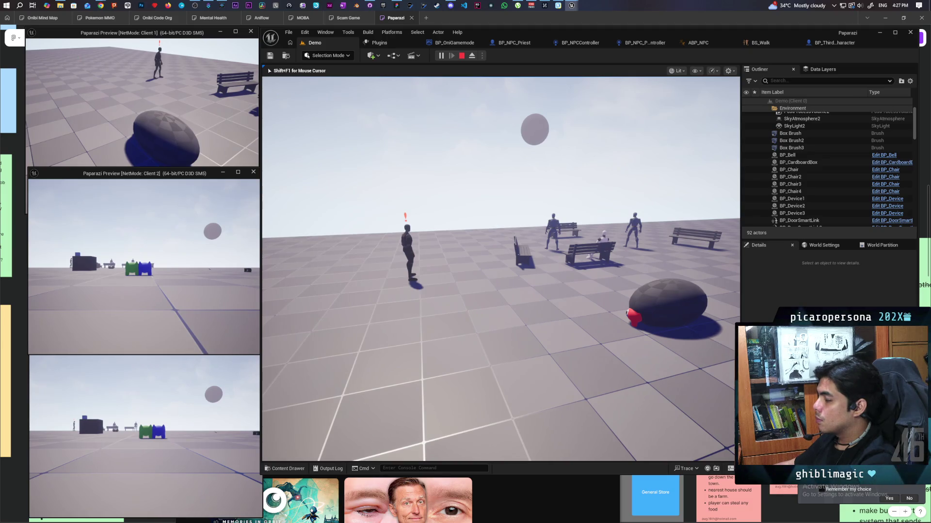
pyautogui.press('w')
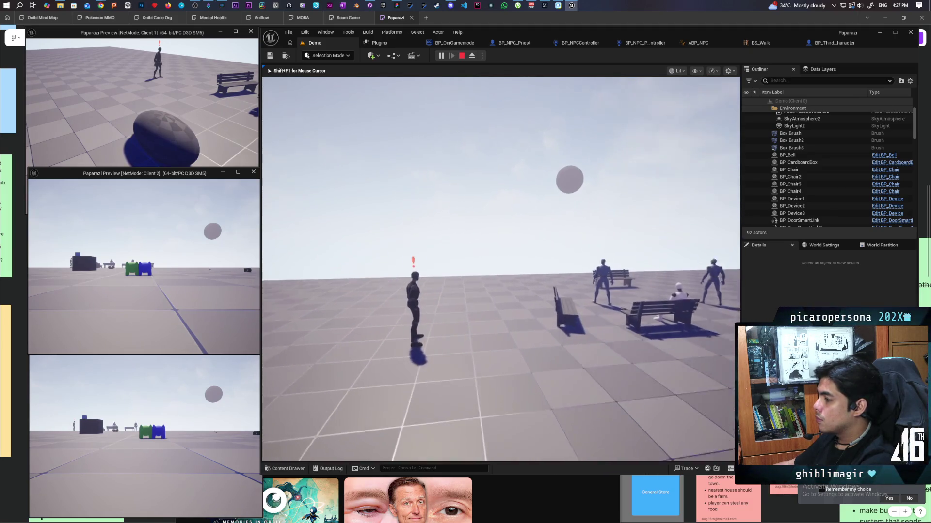
pyautogui.press('s')
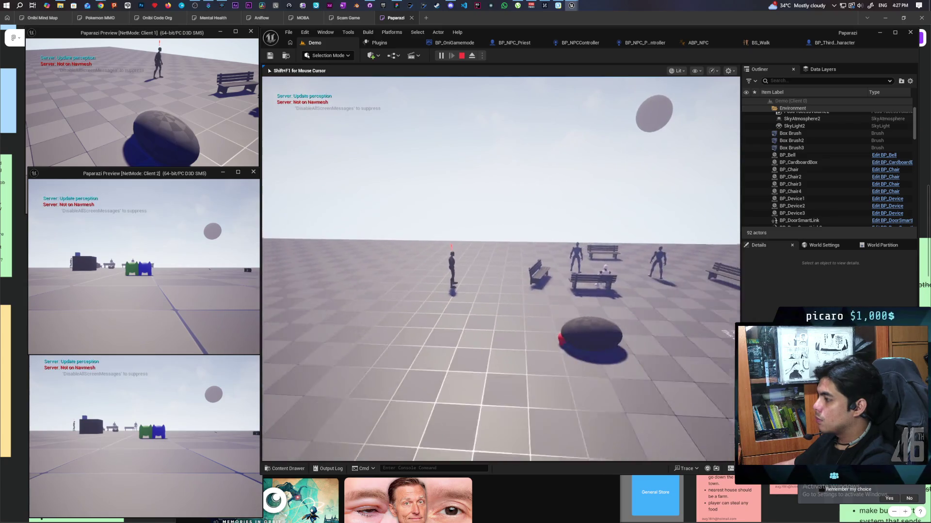
pyautogui.press('w')
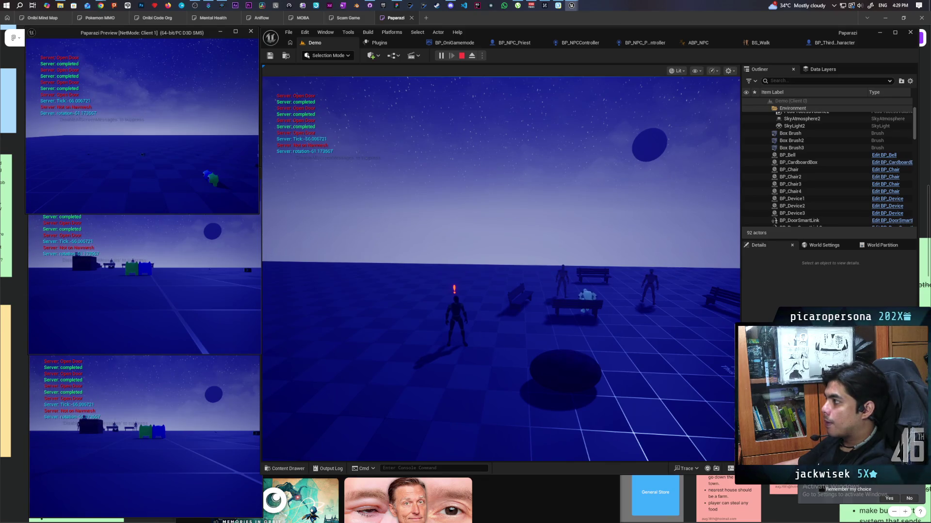
pyautogui.press('Escape')
# Open the NPC controller blueprint and look over its Enter/Exit View node groups
pyautogui.click(568, 43)
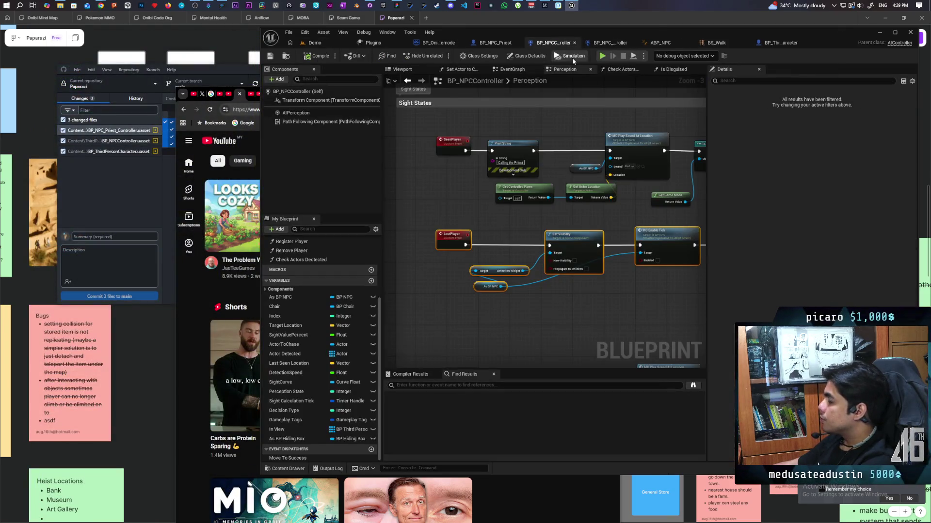
pyautogui.scroll(-5, 459, 173)
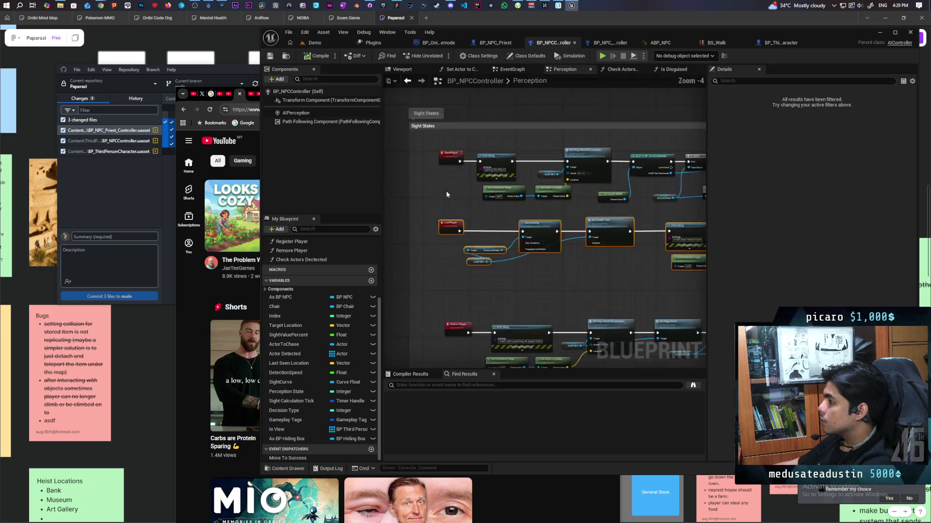
pyautogui.moveTo(489, 159)
pyautogui.mouseDown()
pyautogui.moveTo(469, 280)
pyautogui.moveTo(480, 246)
pyautogui.mouseUp()
pyautogui.scroll(6, 465, 228)
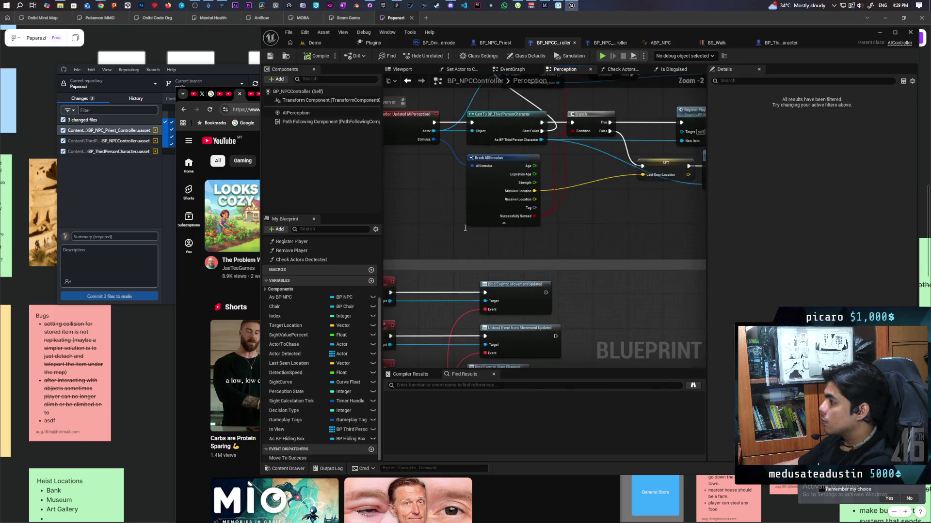
pyautogui.scroll(-4, 465, 228)
pyautogui.scroll(5, 453, 258)
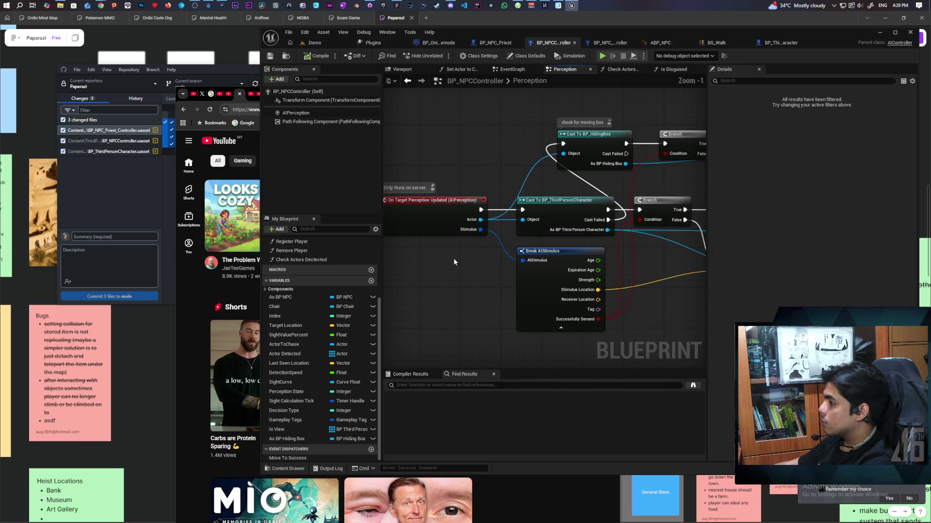
pyautogui.scroll(-5, 454, 262)
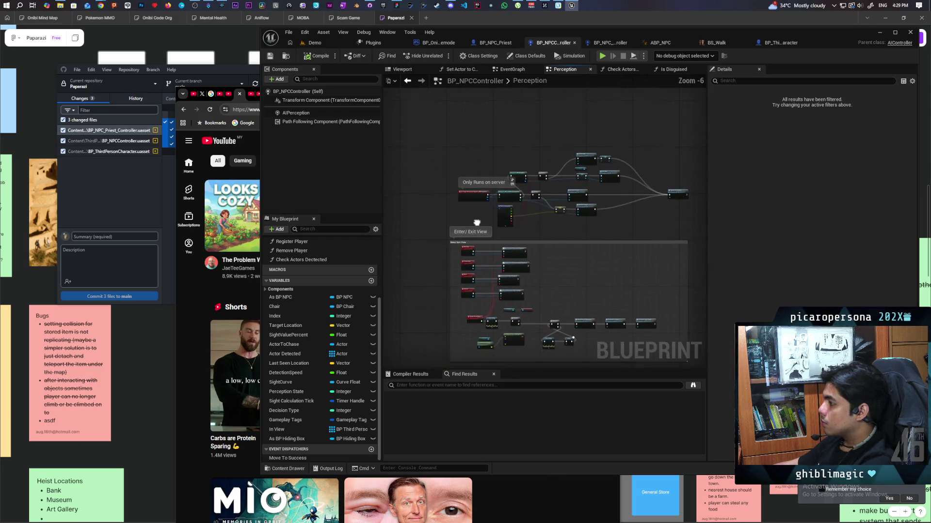
pyautogui.scroll(4, 492, 268)
pyautogui.scroll(-7, 482, 252)
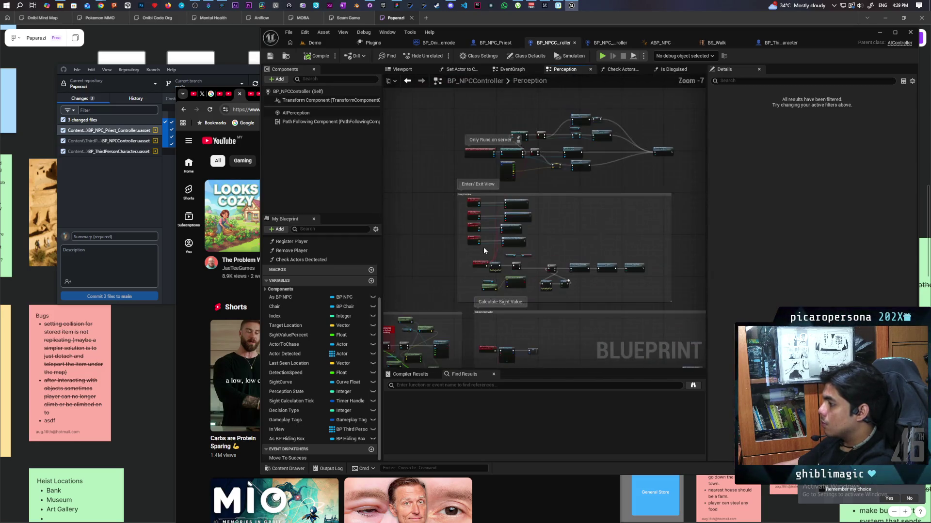
pyautogui.scroll(2, 527, 254)
# Add an Update Perception node right after Exorcise in the priest controller, then return to Demo
pyautogui.click(610, 43)
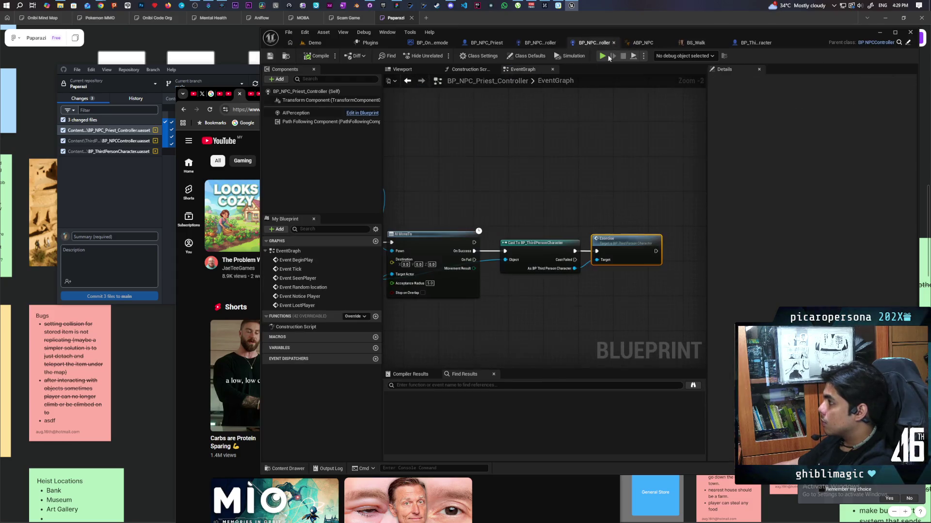
pyautogui.moveTo(529, 193); pyautogui.dragTo(600, 188)
pyautogui.rightClick(601, 188)
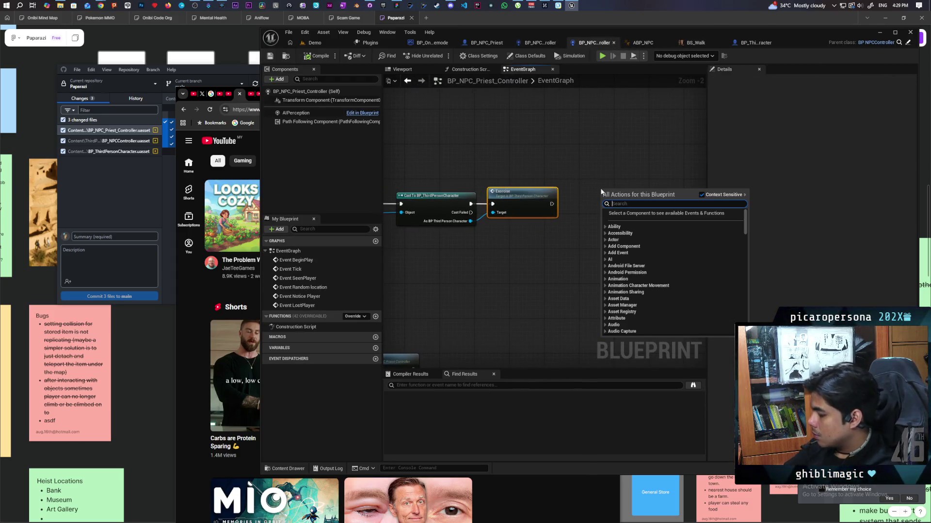
pyautogui.press('BackSpace')
pyautogui.press('BackSpace')
pyautogui.press('BackSpace')
pyautogui.write('update')
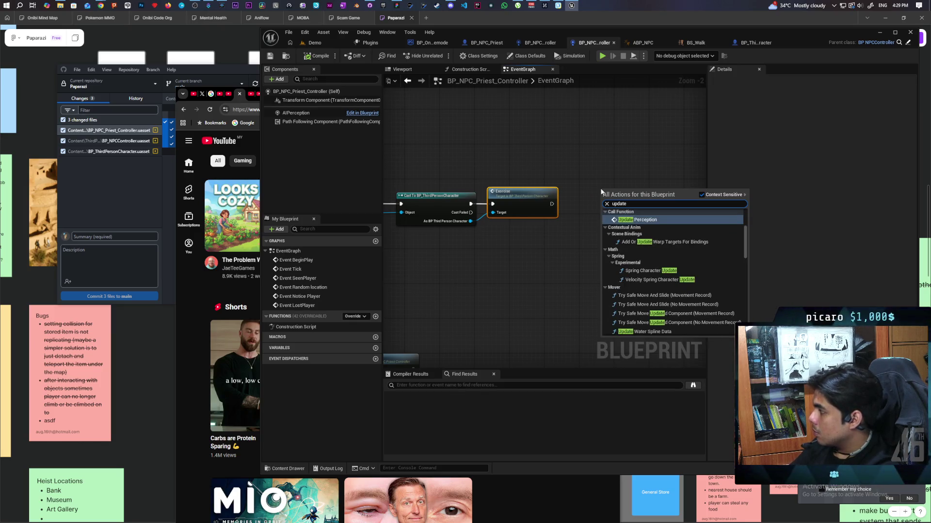
pyautogui.press('Return')
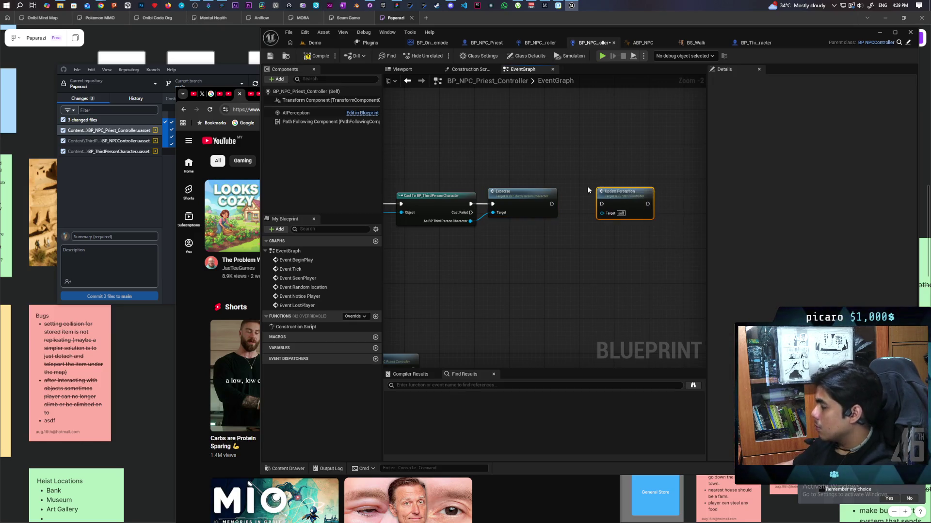
pyautogui.moveTo(610, 205); pyautogui.dragTo(597, 205)
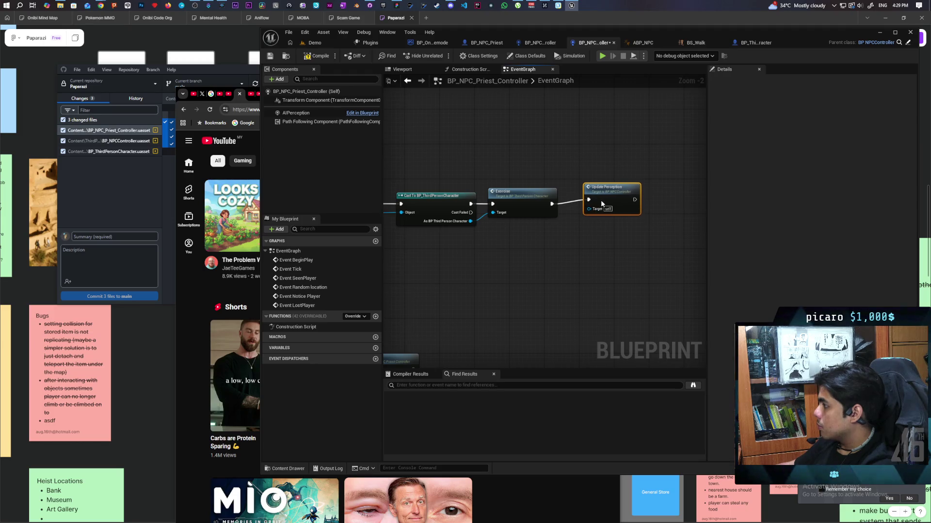
pyautogui.click(322, 43)
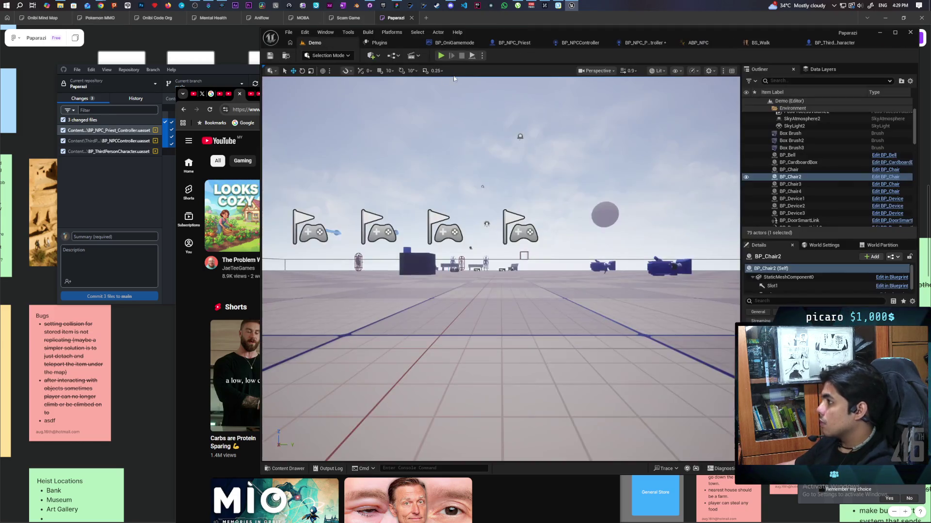
pyautogui.hotkey('alt', 'p')
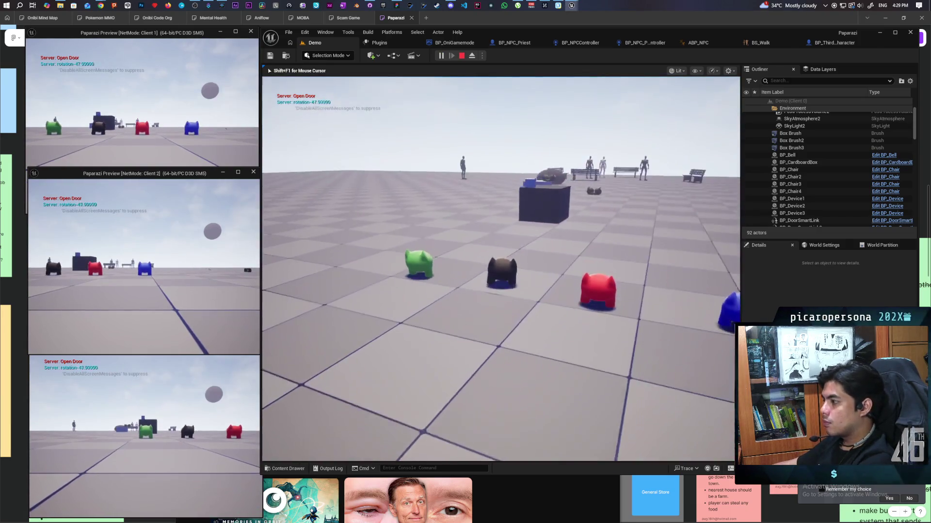
pyautogui.press('w')
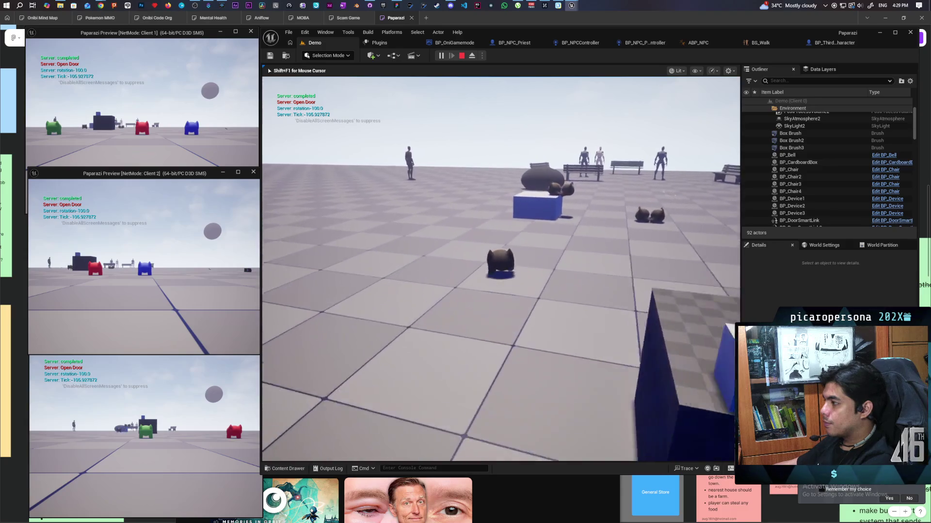
pyautogui.press('w')
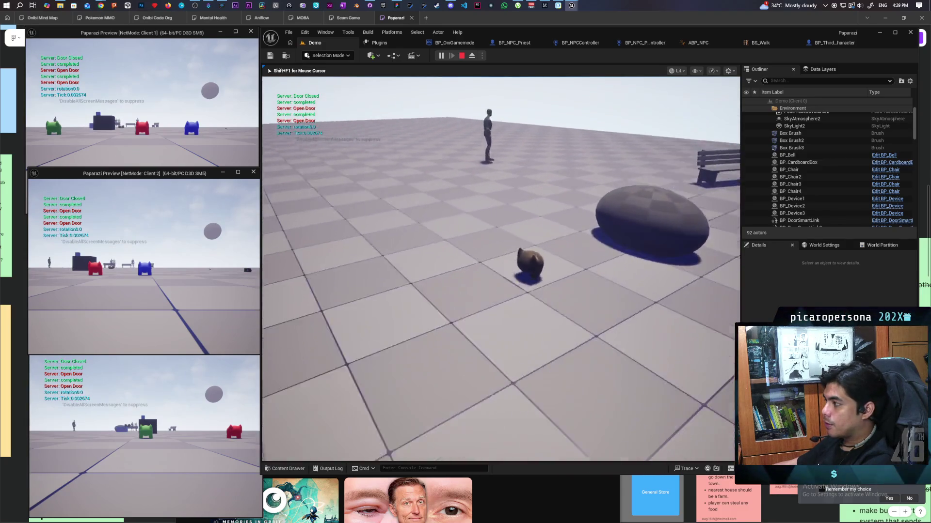
pyautogui.press('w')
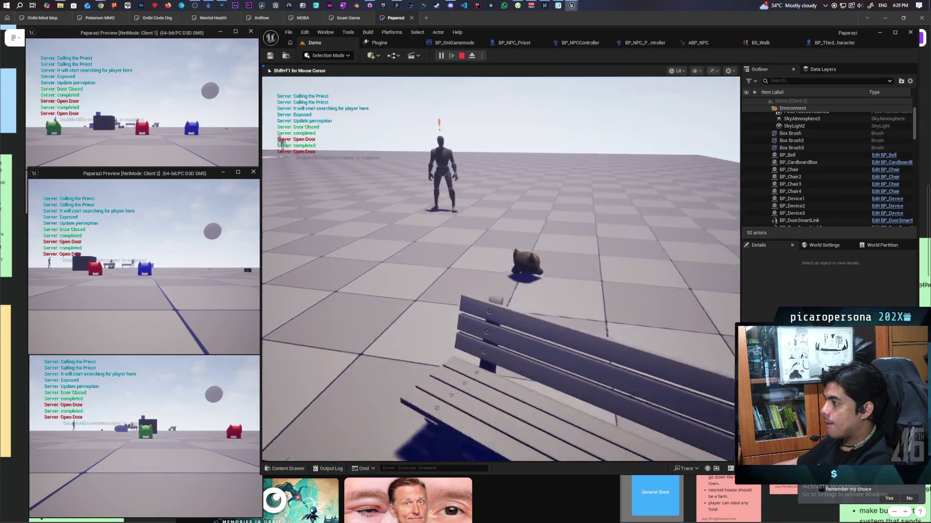
pyautogui.press('w')
pyautogui.press('w')
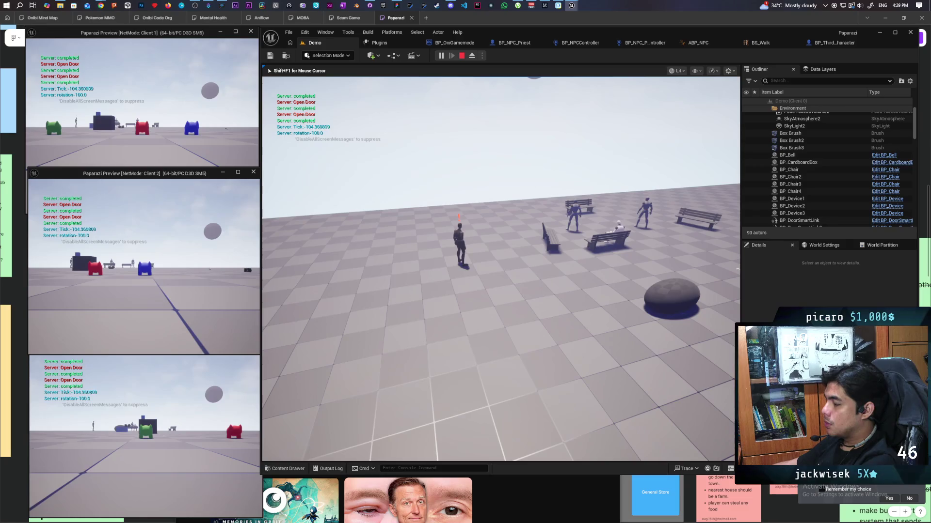
pyautogui.press('w')
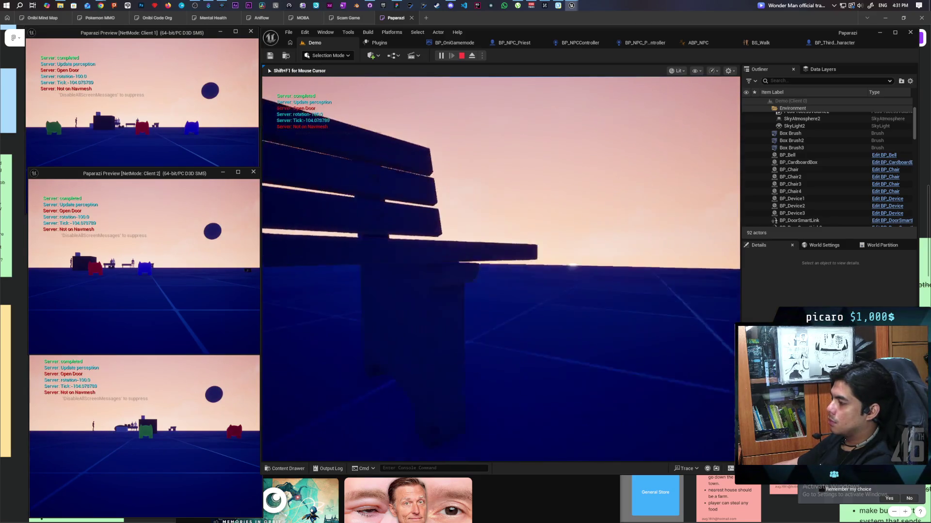
pyautogui.press('Escape')
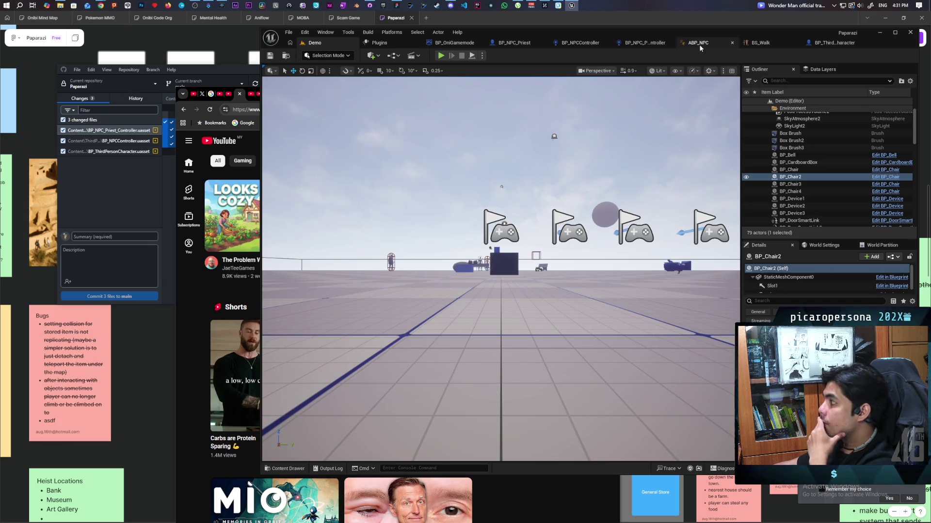
# Bring up BP_ThirdPersonCharacter's EventGraph showing Possess followed by Set Actor Enable Collision
pyautogui.click(827, 44)
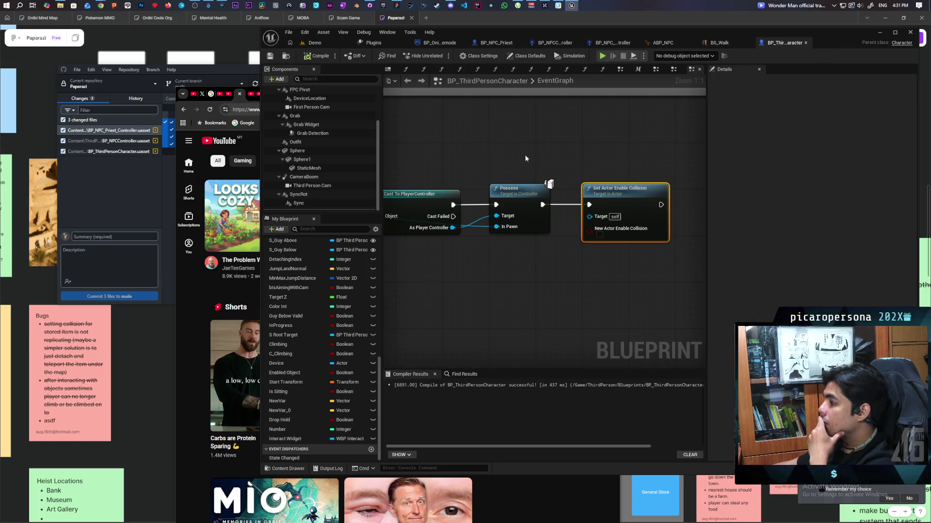
pyautogui.scroll(-3, 540, 155)
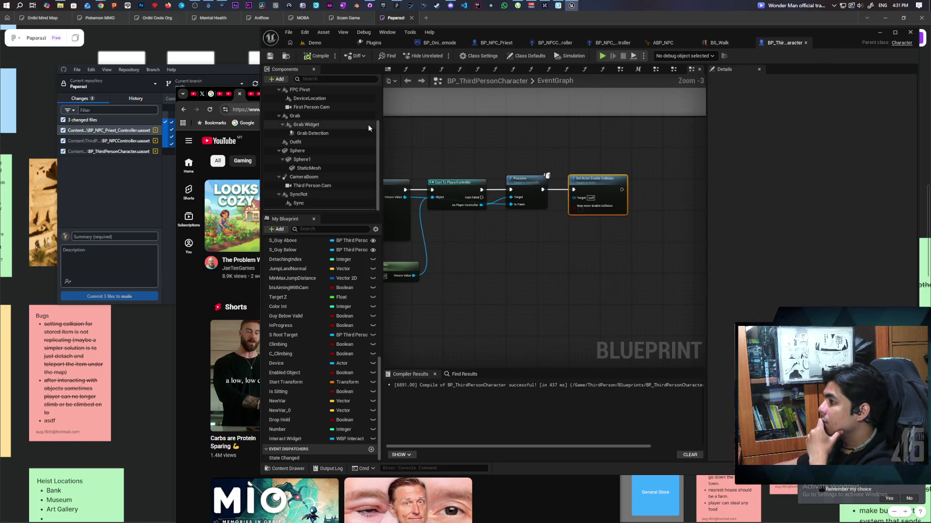
pyautogui.scroll(3, 340, 118)
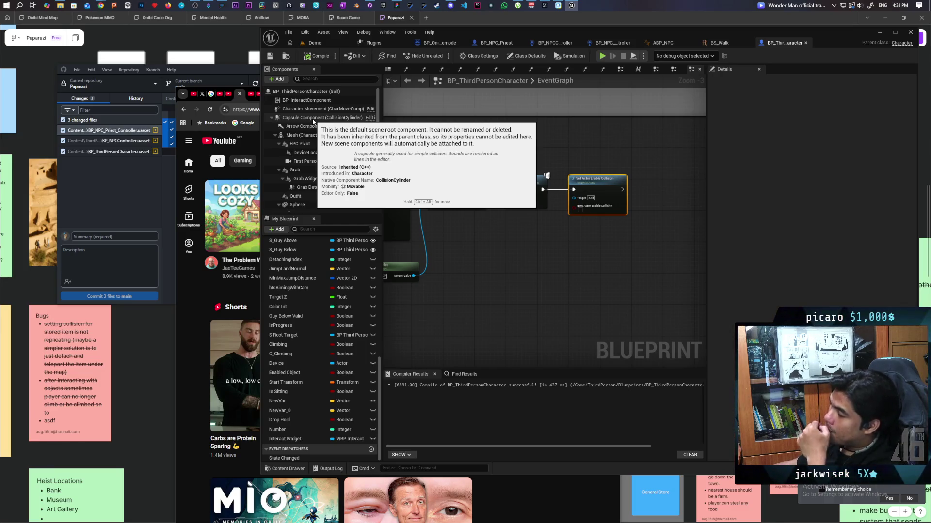
# Add an MC Set Actor Collision call node and jump to its multicast event
pyautogui.rightClick(538, 265)
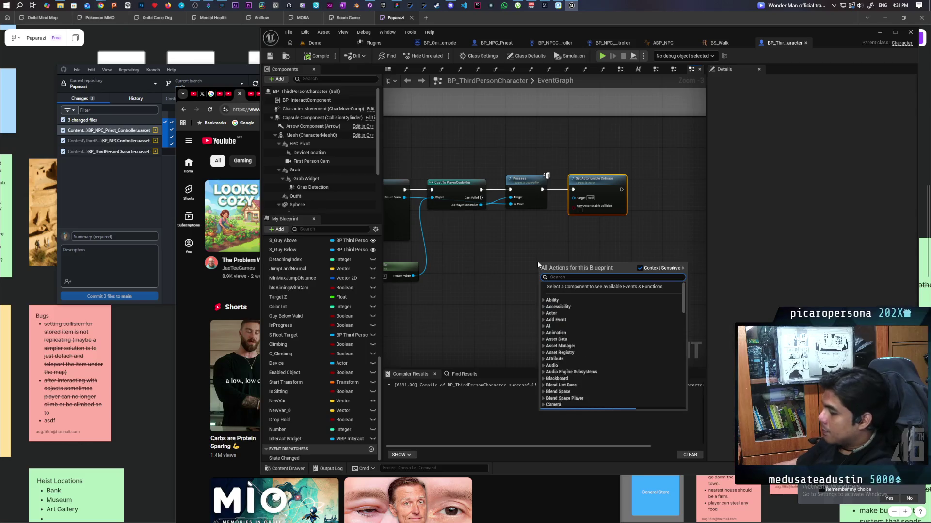
pyautogui.write('mc collisi')
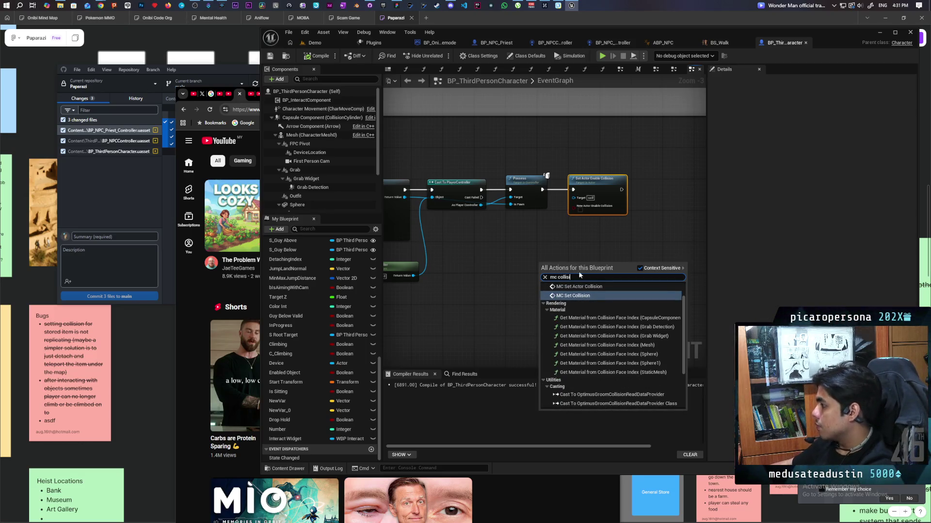
pyautogui.scroll(1, 589, 298)
pyautogui.scroll(1, 591, 297)
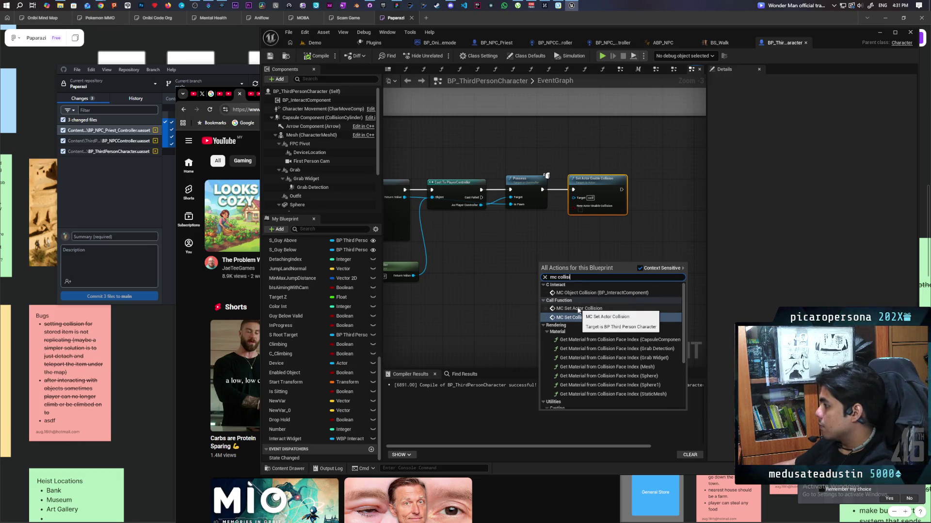
pyautogui.click(579, 309)
pyautogui.scroll(2, 572, 308)
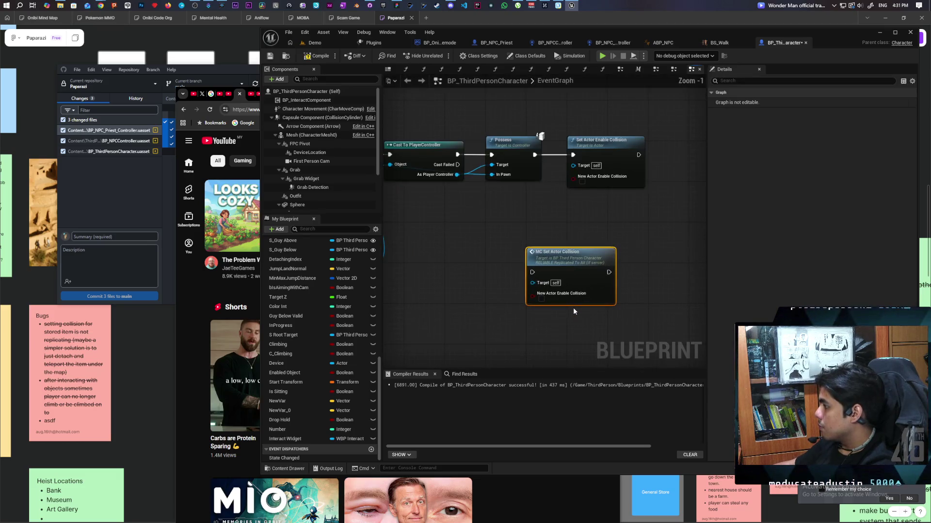
pyautogui.doubleClick(580, 273)
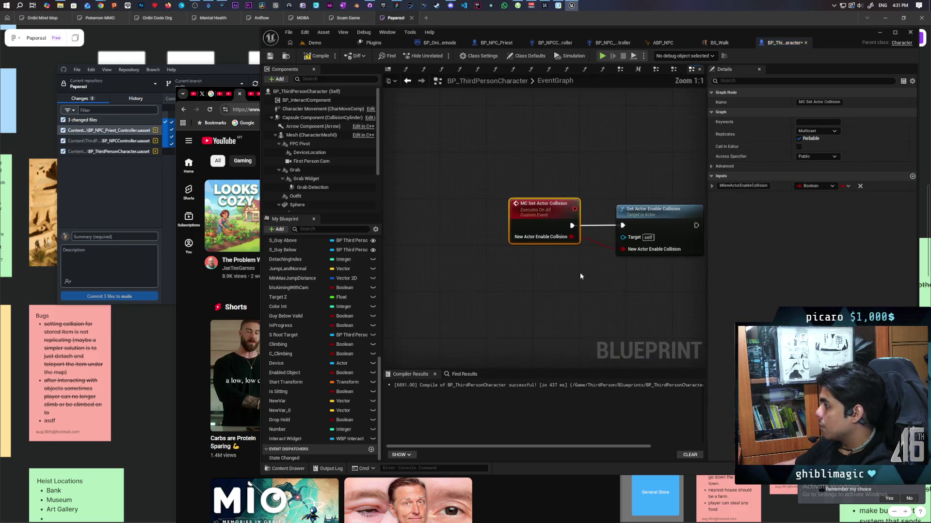
# Inspect the MC_Set Collision event definition, then undo the last two node moves
pyautogui.scroll(-12, 580, 272)
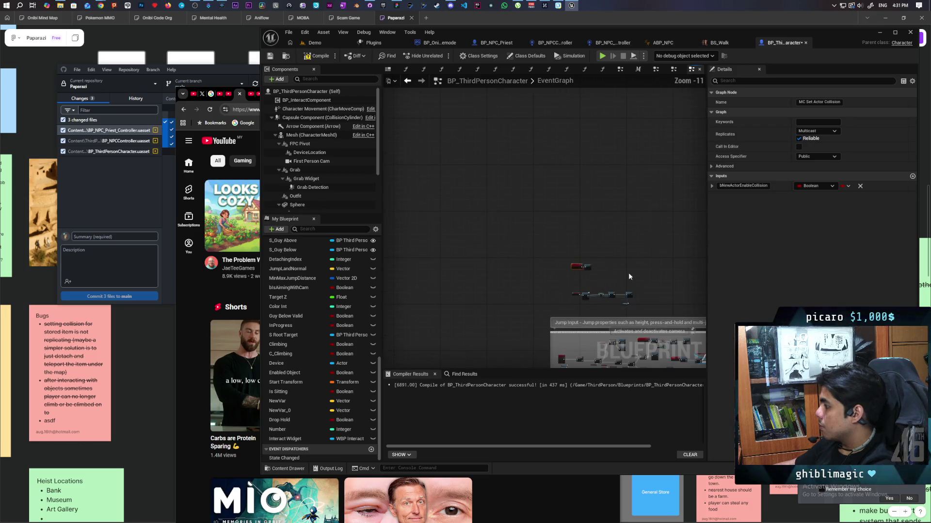
pyautogui.scroll(9, 562, 271)
pyautogui.click(564, 272)
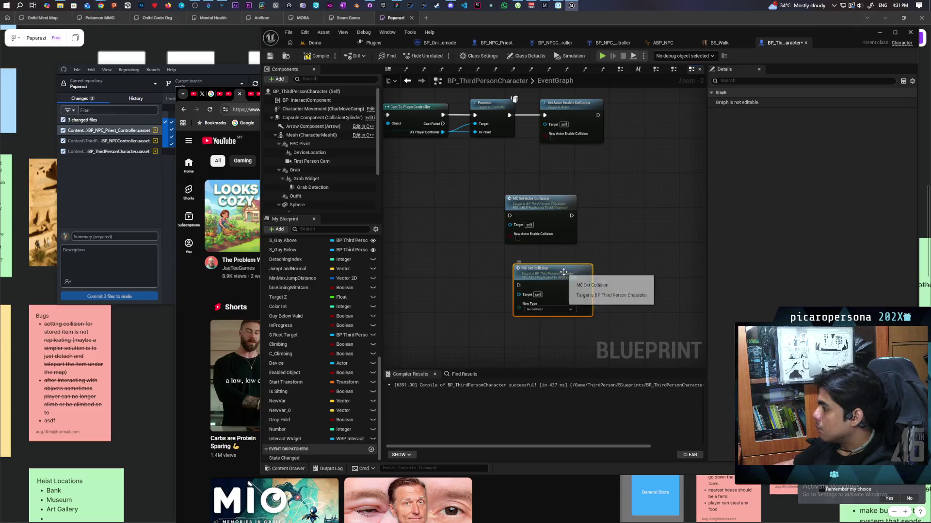
pyautogui.doubleClick(567, 272)
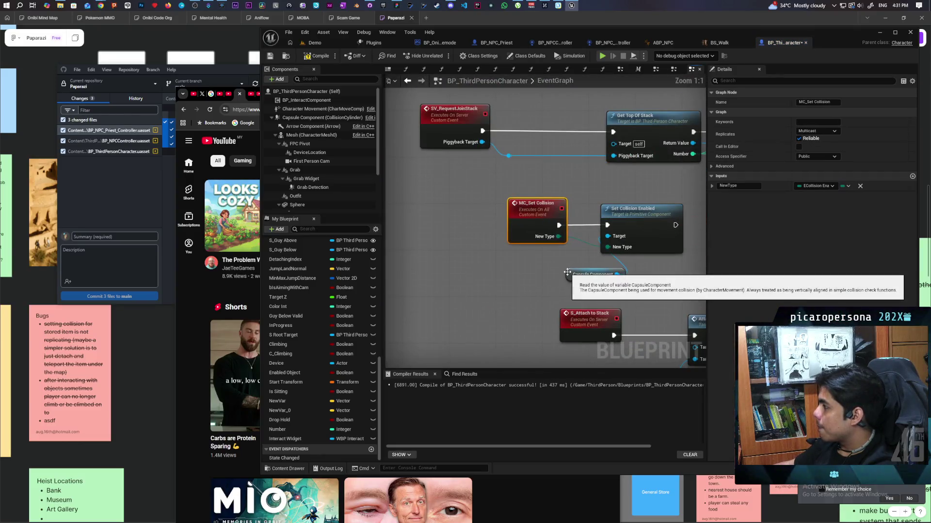
pyautogui.scroll(-10, 575, 281)
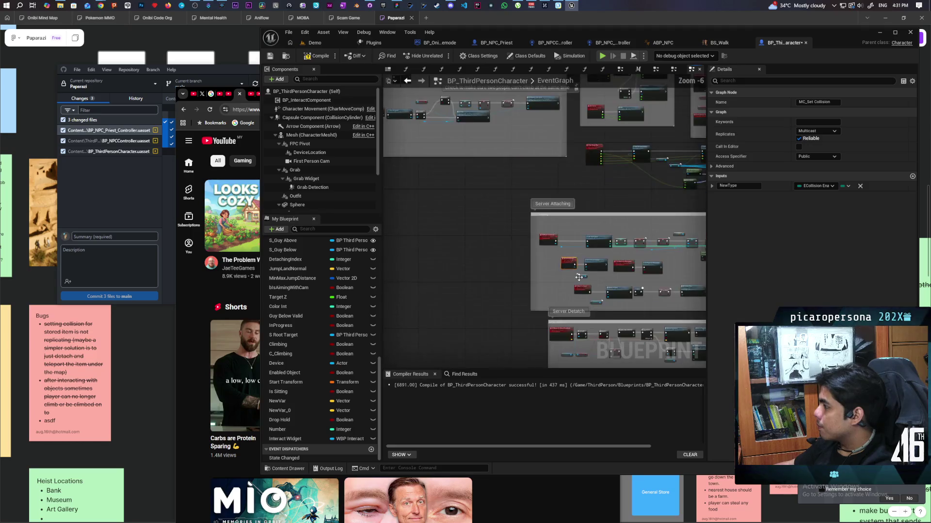
pyautogui.scroll(8, 546, 226)
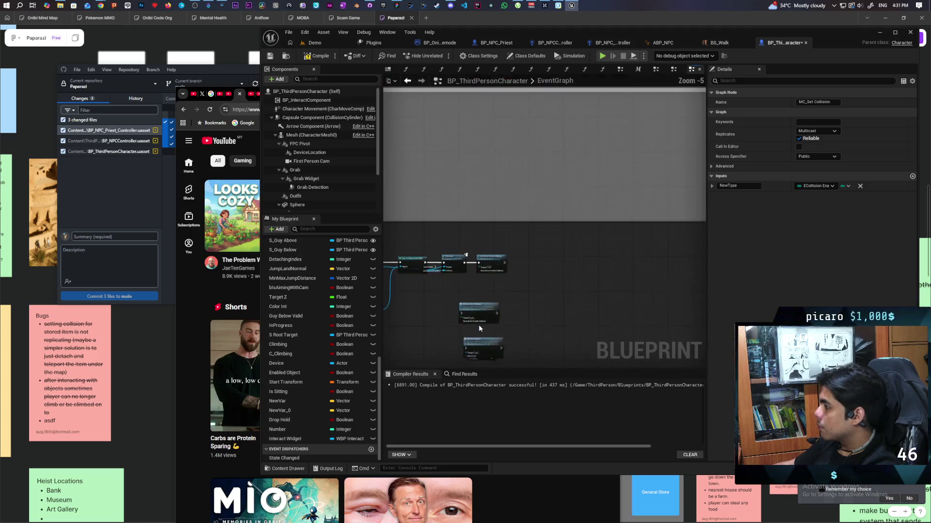
pyautogui.hotkey('ctrl', 'z')
pyautogui.hotkey('ctrl', 'z')
pyautogui.hotkey('ctrl', 'z')
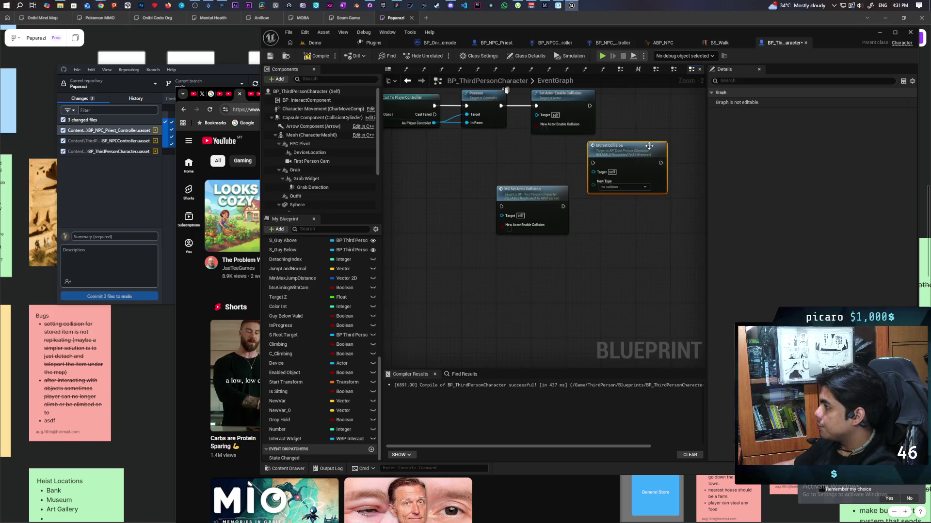
pyautogui.hotkey('ctrl', 'z')
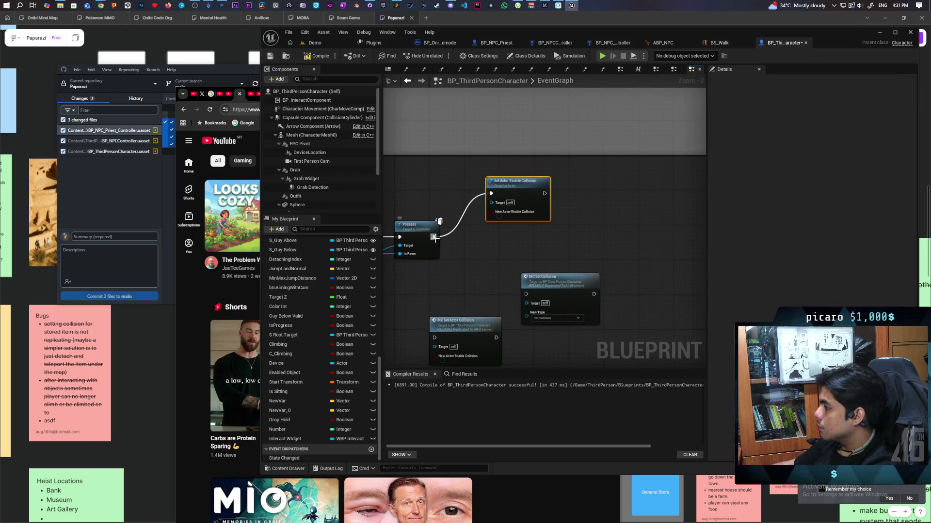
# Wire Possess into MC Set Collision, moving Set Actor Enable Collision aside, then return to Demo
pyautogui.moveTo(553, 287); pyautogui.dragTo(518, 240)
pyautogui.moveTo(523, 183)
pyautogui.mouseDown()
pyautogui.moveTo(564, 306)
pyautogui.moveTo(618, 305)
pyautogui.mouseUp()
pyautogui.moveTo(521, 240); pyautogui.dragTo(517, 232)
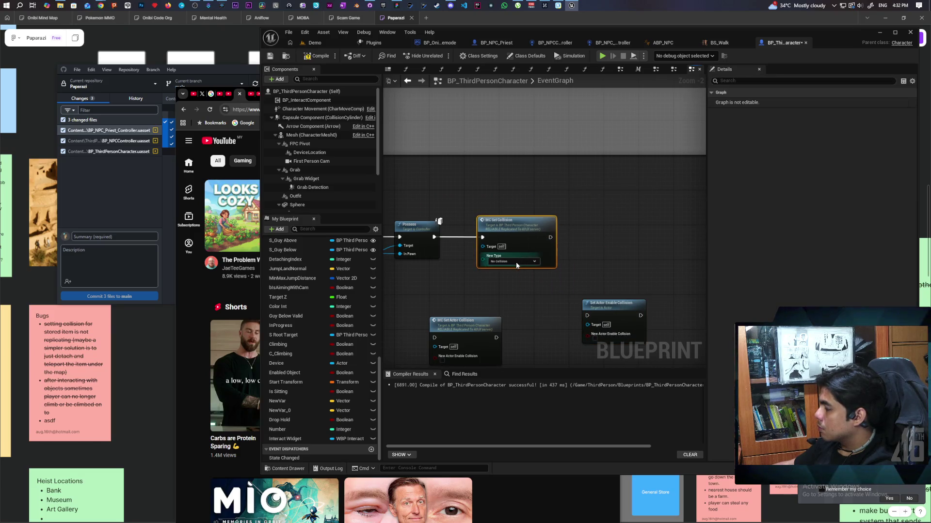
pyautogui.click(598, 225)
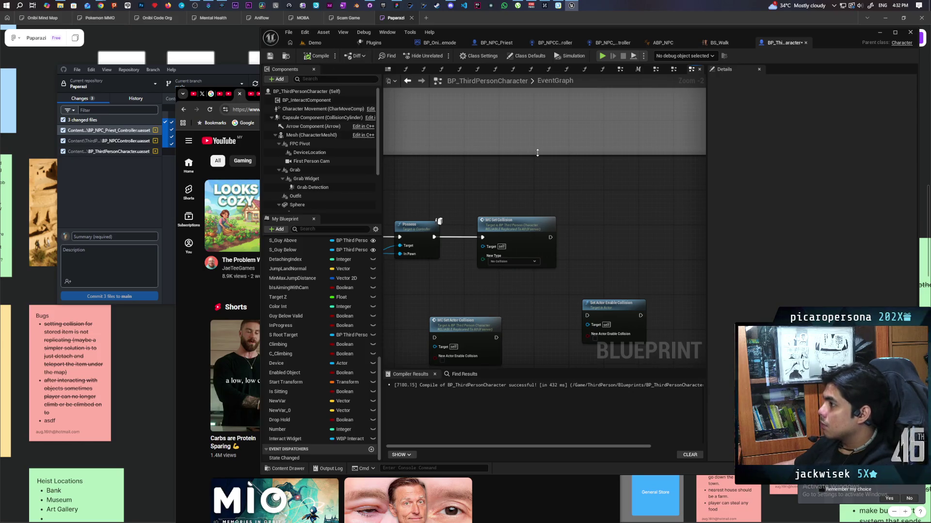
pyautogui.click(316, 44)
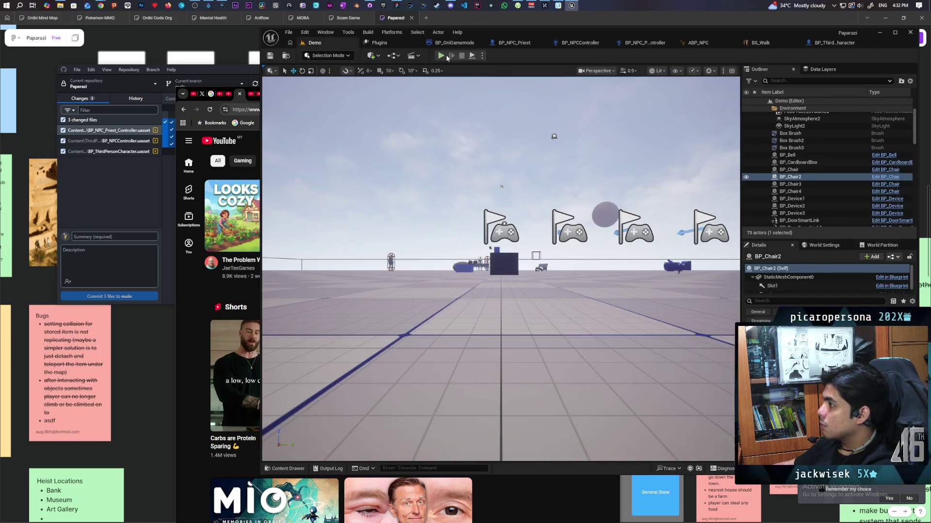
pyautogui.hotkey('alt', 'p')
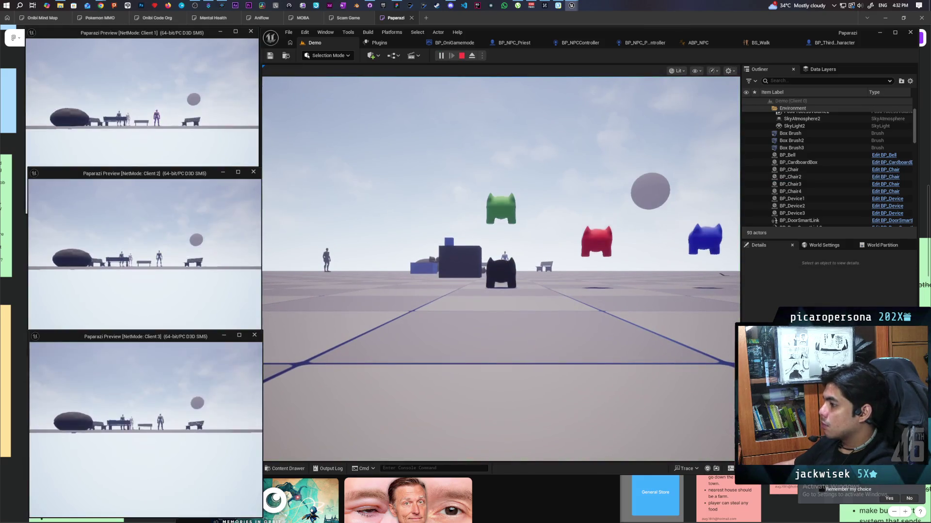
pyautogui.click(290, 325)
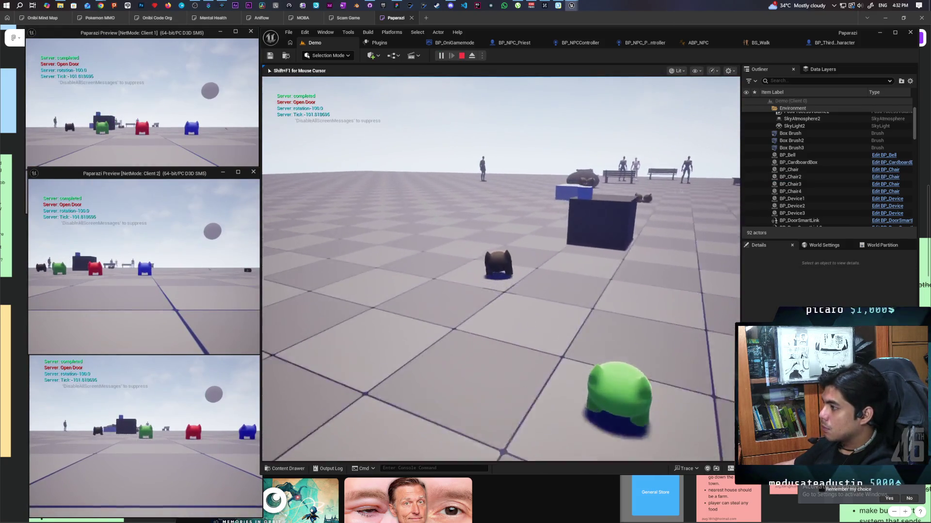
pyautogui.press('w')
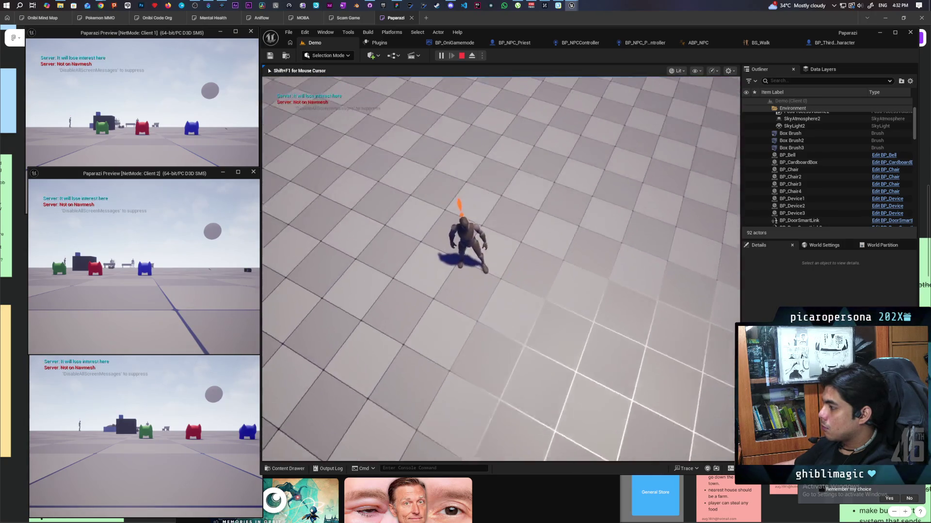
pyautogui.scroll(5, 500, 269)
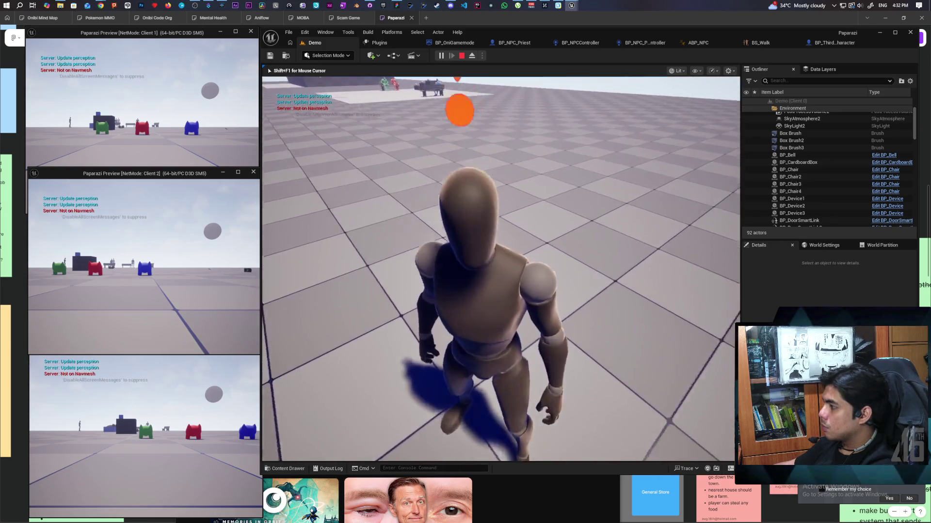
pyautogui.scroll(-5, 501, 269)
pyautogui.scroll(5, 500, 269)
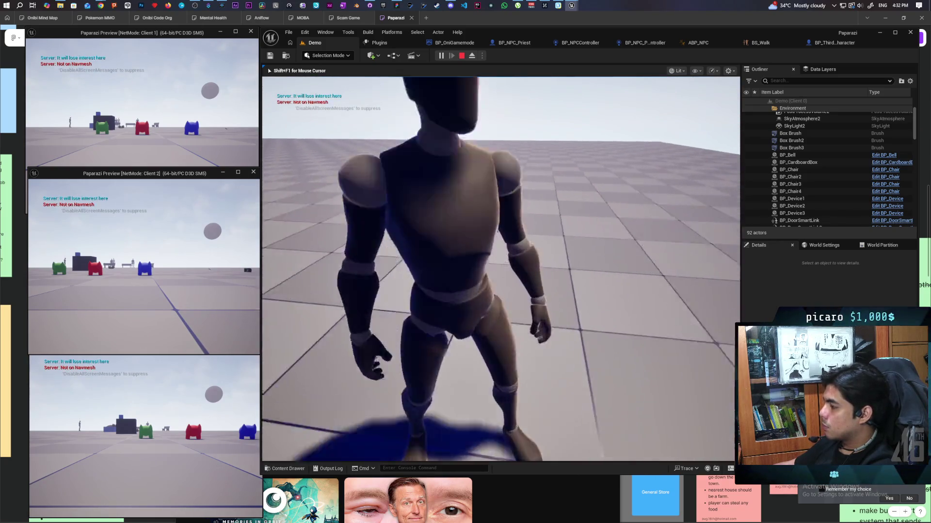
pyautogui.scroll(-5, 500, 269)
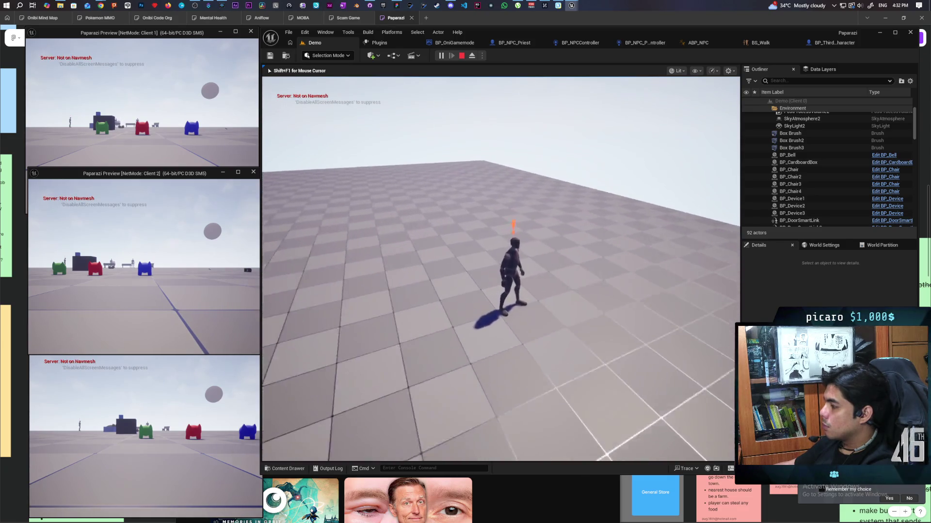
pyautogui.scroll(5, 500, 269)
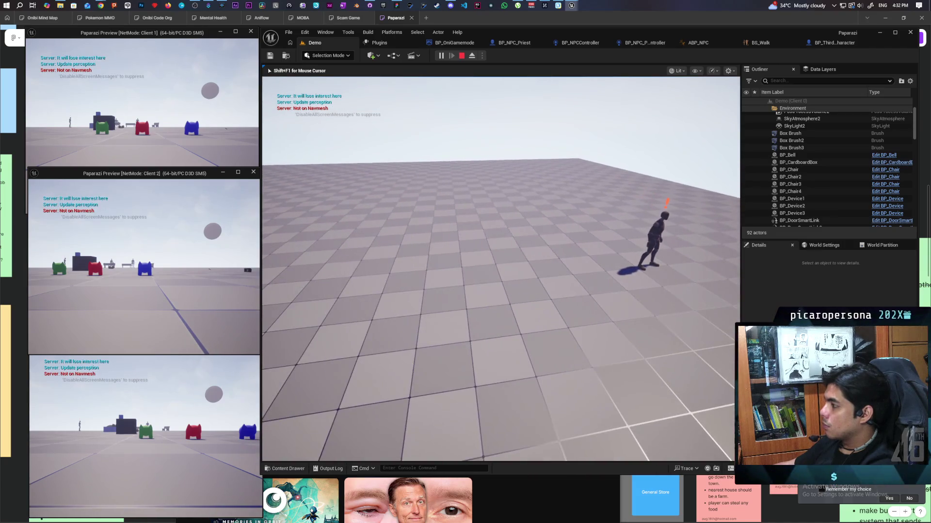
pyautogui.press('Escape')
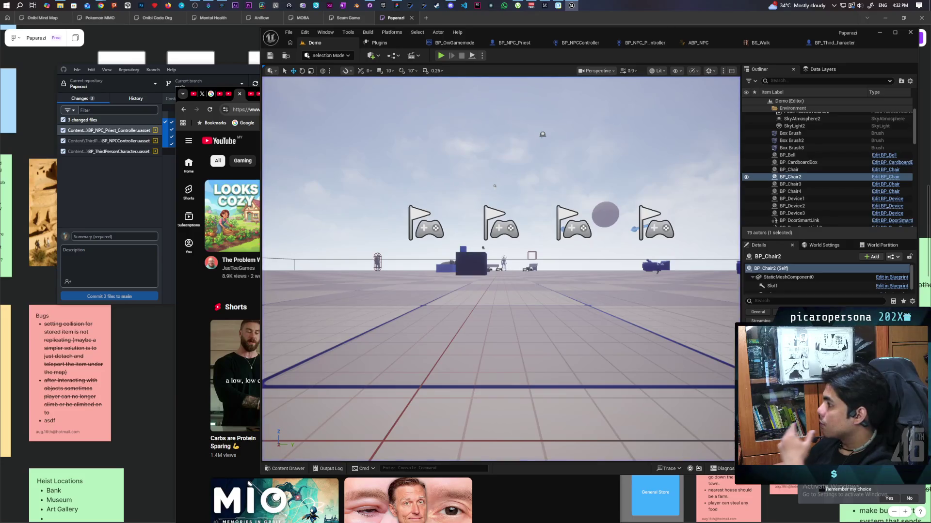
# Go through BP_ThirdPersonCharacter to the BP_NPC_Priest_Controller event graph and pan across its events
pyautogui.click(826, 42)
pyautogui.scroll(-6, 591, 217)
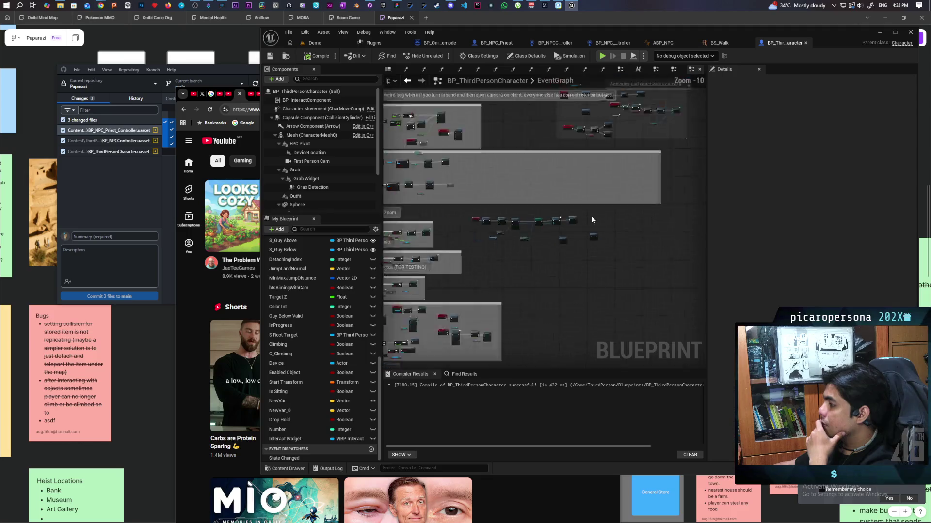
pyautogui.click(615, 44)
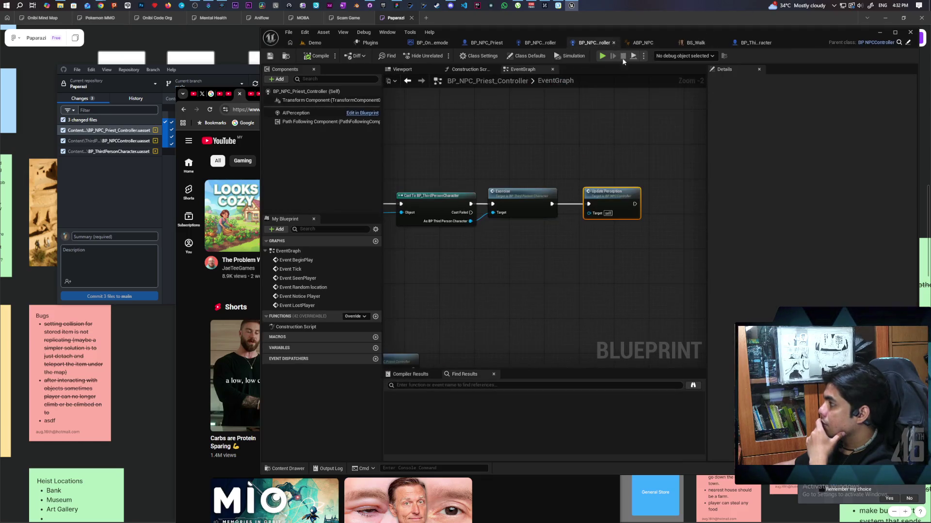
pyautogui.scroll(-3, 514, 154)
pyautogui.moveTo(514, 158)
pyautogui.mouseDown()
pyautogui.moveTo(602, 210)
pyautogui.moveTo(624, 199)
pyautogui.moveTo(552, 201)
pyautogui.moveTo(583, 166)
pyautogui.mouseUp()
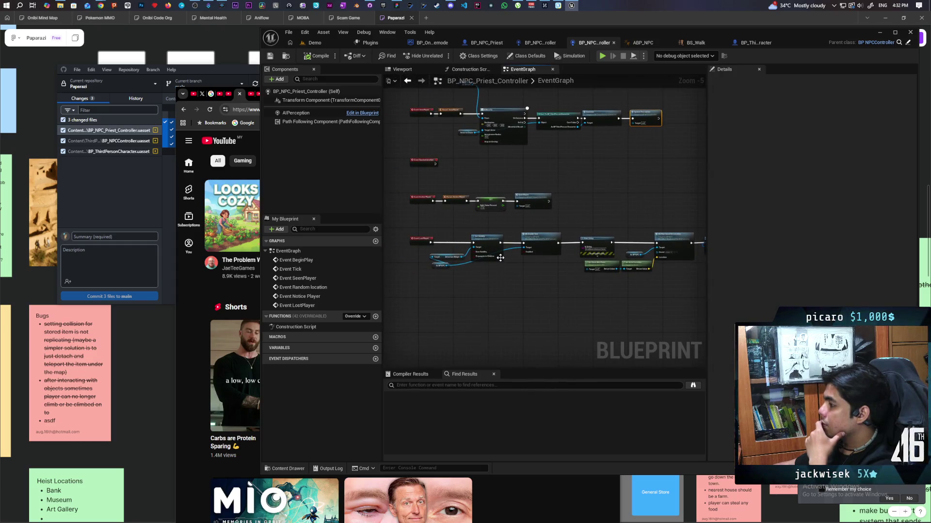
pyautogui.moveTo(458, 260)
pyautogui.mouseDown()
pyautogui.moveTo(509, 270)
pyautogui.moveTo(488, 280)
pyautogui.moveTo(469, 259)
pyautogui.mouseUp()
pyautogui.scroll(1, 491, 276)
pyautogui.scroll(1, 467, 260)
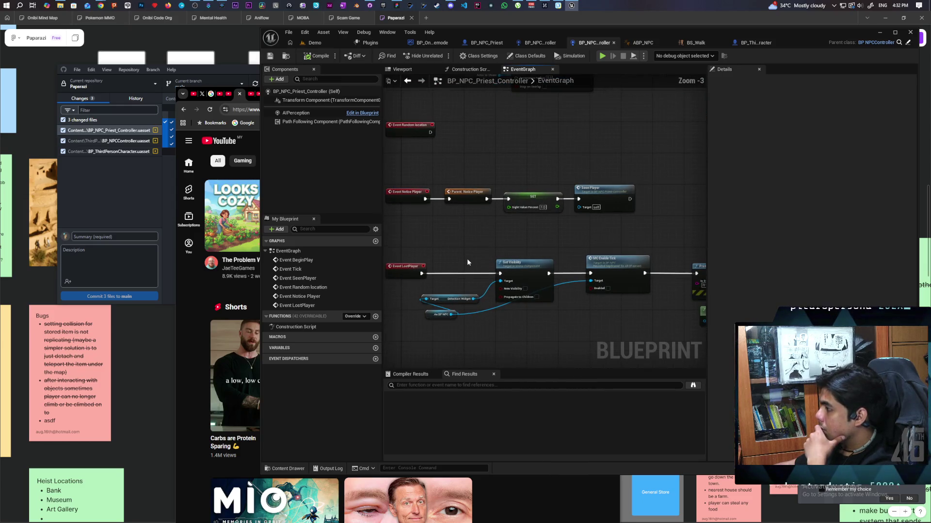
pyautogui.scroll(1, 467, 261)
pyautogui.scroll(-3, 467, 261)
pyautogui.scroll(3, 468, 263)
# Pan around the priest's lost-player logic, then open BP_NPCController's Perception graph
pyautogui.moveTo(467, 263)
pyautogui.mouseDown()
pyautogui.moveTo(503, 257)
pyautogui.moveTo(399, 258)
pyautogui.moveTo(499, 240)
pyautogui.moveTo(443, 228)
pyautogui.moveTo(457, 218)
pyautogui.moveTo(631, 203)
pyautogui.moveTo(625, 209)
pyautogui.mouseUp()
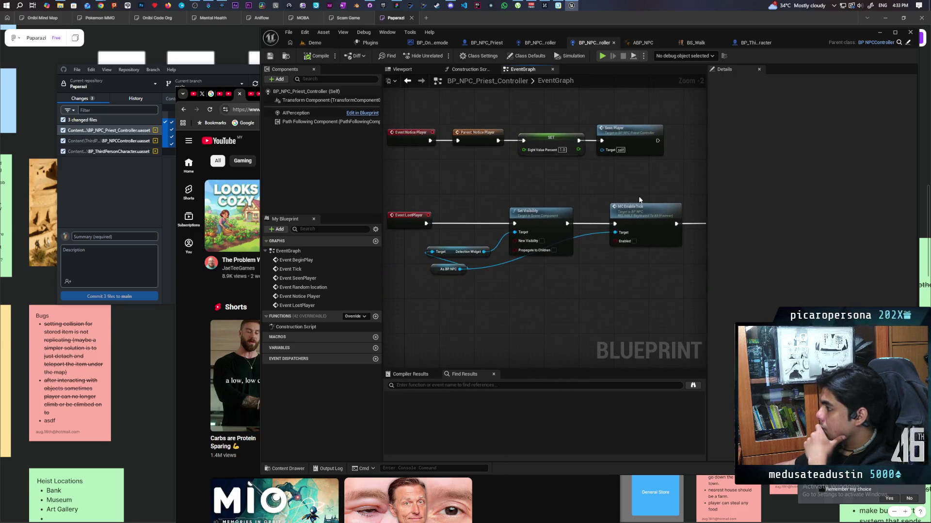
pyautogui.moveTo(624, 269); pyautogui.dragTo(608, 272)
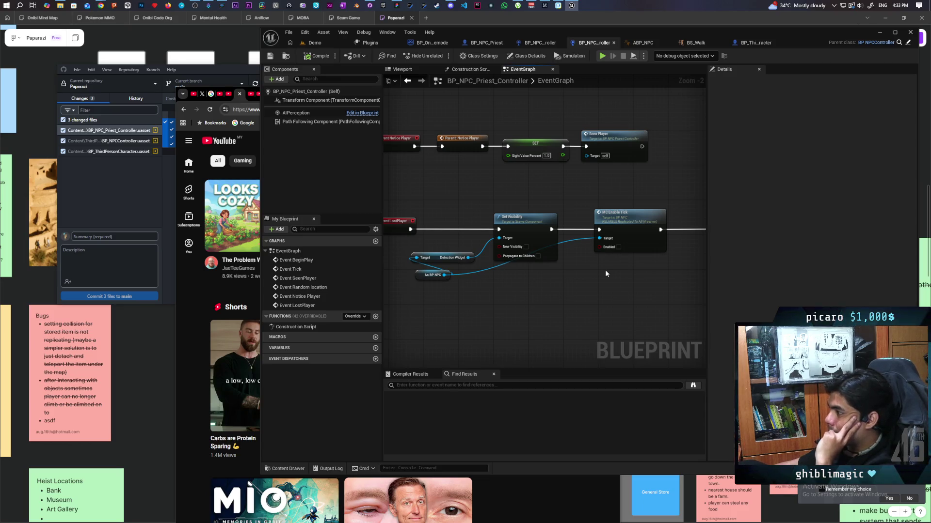
pyautogui.moveTo(609, 276)
pyautogui.mouseDown()
pyautogui.moveTo(594, 289)
pyautogui.moveTo(636, 285)
pyautogui.moveTo(488, 289)
pyautogui.mouseUp()
pyautogui.moveTo(558, 298)
pyautogui.mouseDown()
pyautogui.moveTo(462, 305)
pyautogui.moveTo(562, 303)
pyautogui.mouseUp()
pyautogui.moveTo(436, 312)
pyautogui.mouseDown()
pyautogui.moveTo(529, 311)
pyautogui.moveTo(525, 291)
pyautogui.moveTo(598, 295)
pyautogui.mouseUp()
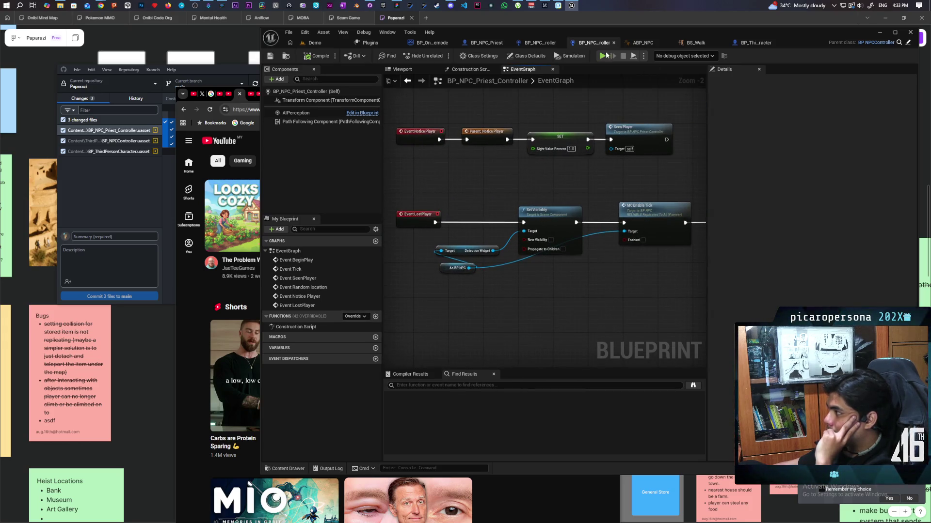
pyautogui.click(535, 43)
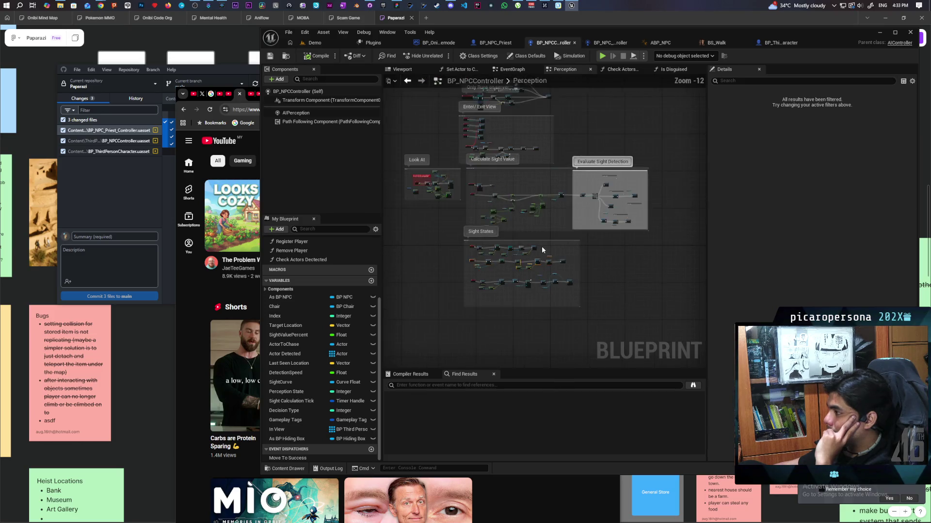
# Select the As BP NPC and MC Give Up nodes and open the MC Give up event in BP_NPC
pyautogui.scroll(6, 571, 212)
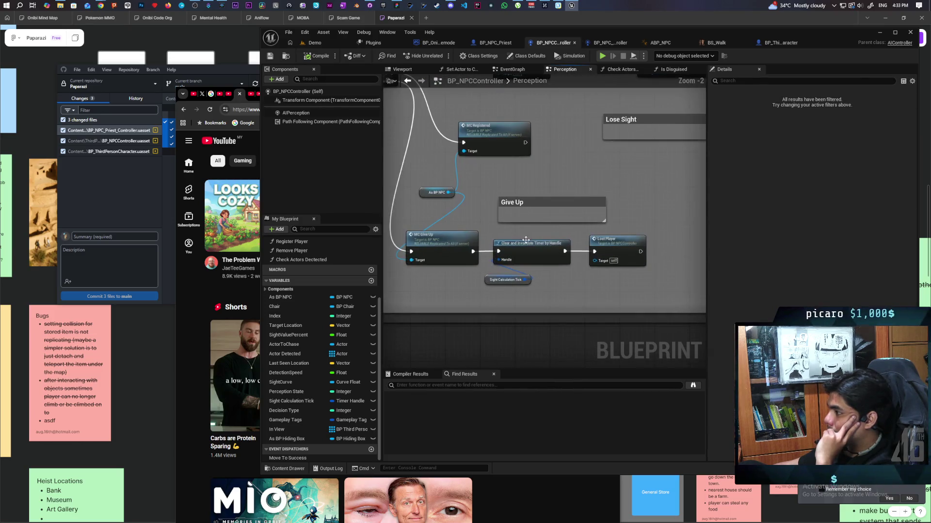
pyautogui.moveTo(496, 239); pyautogui.dragTo(546, 235)
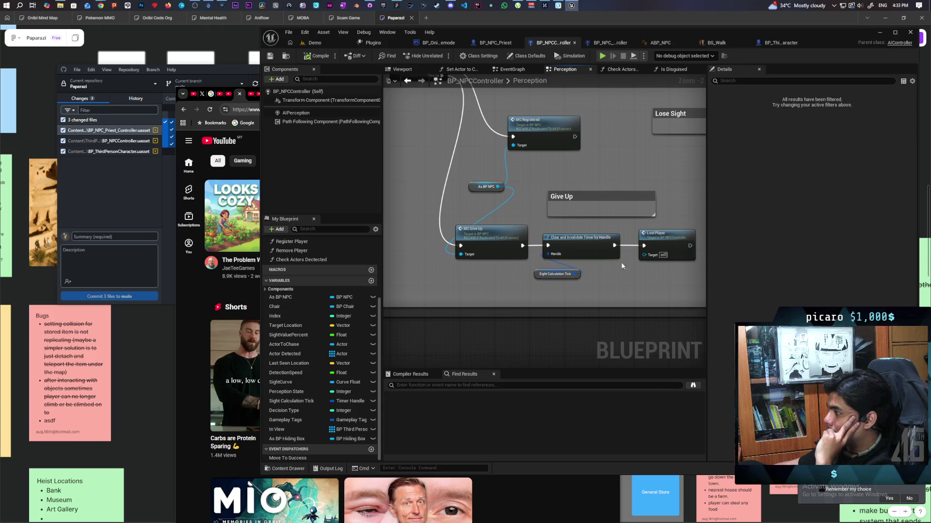
pyautogui.moveTo(440, 232)
pyautogui.mouseDown()
pyautogui.moveTo(553, 300)
pyautogui.moveTo(506, 283)
pyautogui.moveTo(468, 294)
pyautogui.moveTo(415, 286)
pyautogui.mouseUp()
pyautogui.moveTo(439, 229)
pyautogui.mouseDown()
pyautogui.moveTo(475, 293)
pyautogui.moveTo(546, 284)
pyautogui.moveTo(440, 270)
pyautogui.moveTo(492, 282)
pyautogui.moveTo(420, 280)
pyautogui.moveTo(501, 266)
pyautogui.moveTo(473, 268)
pyautogui.mouseUp()
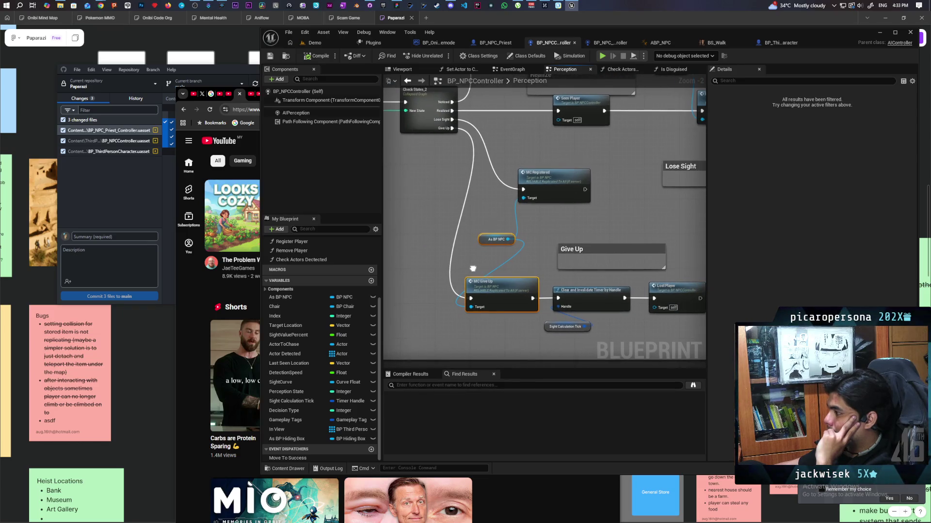
pyautogui.doubleClick(503, 292)
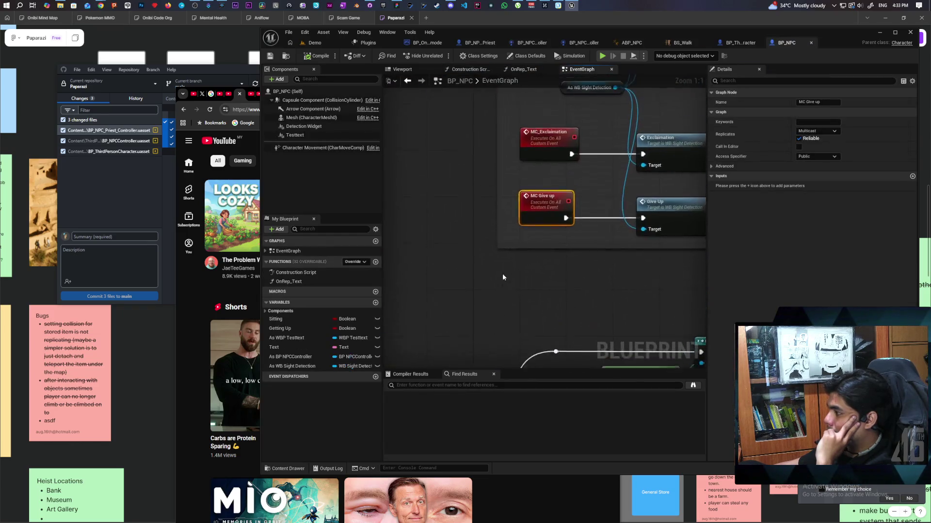
# Zoom out over BP_NPC's multicast events, then return to the BP_ThirdPersonCharacter event graph
pyautogui.scroll(-2, 522, 322)
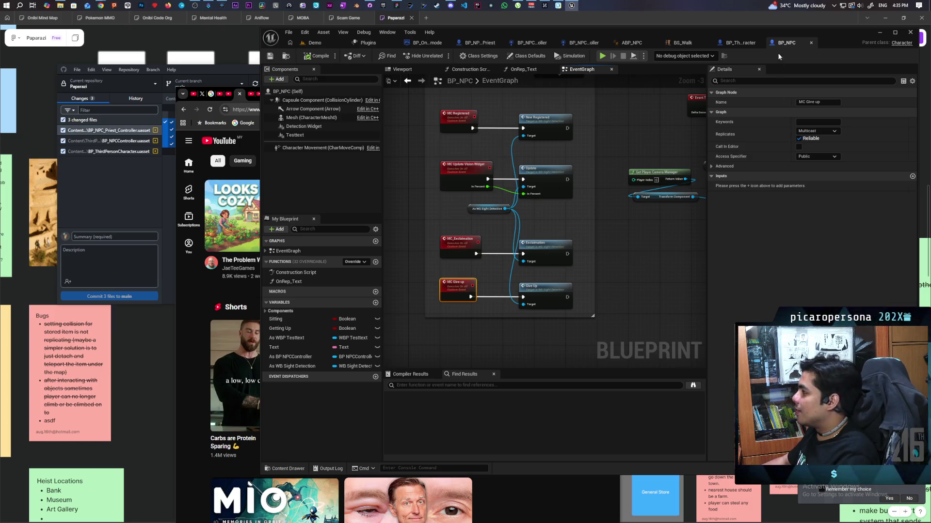
pyautogui.click(732, 45)
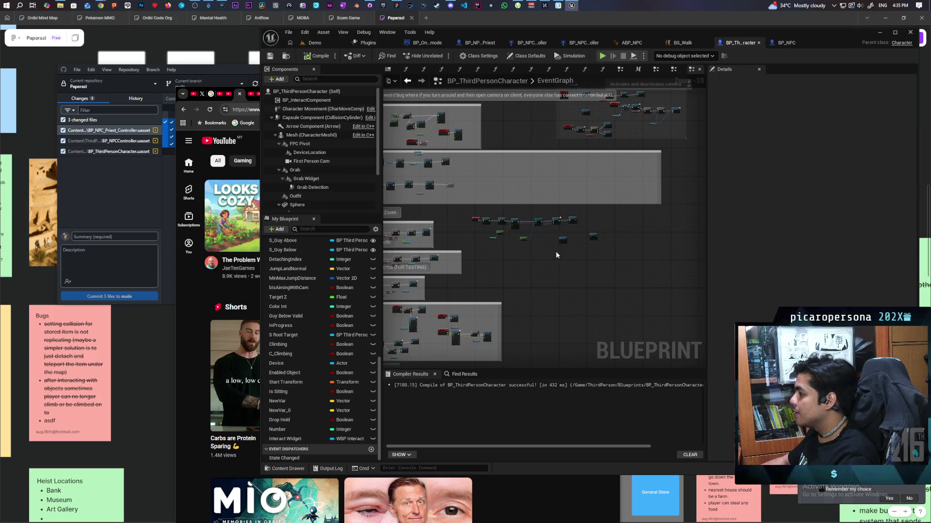
# Inspect the character's collision nodes, switch to BP_NPC_Priest_Controller, and close ABP_NPC and BP_Walk
pyautogui.scroll(8, 555, 253)
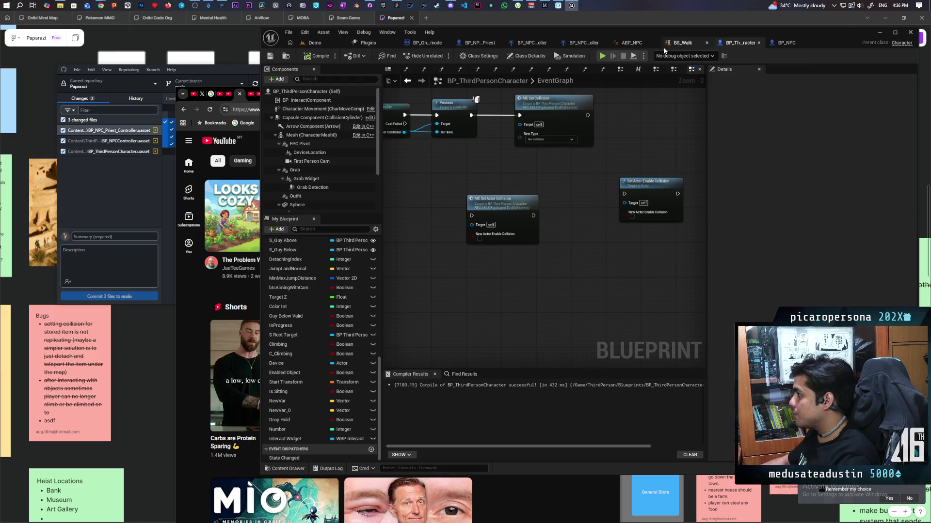
pyautogui.click(590, 43)
pyautogui.click(631, 42)
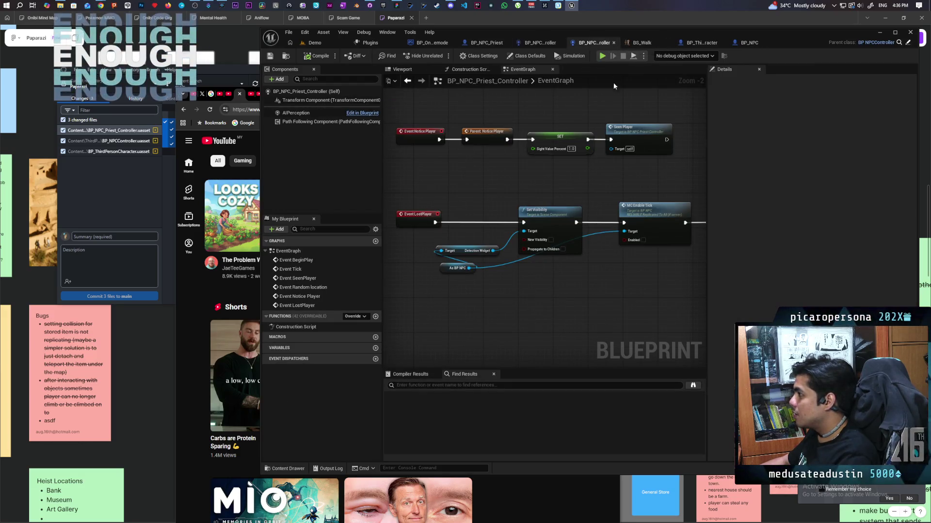
pyautogui.click(631, 42)
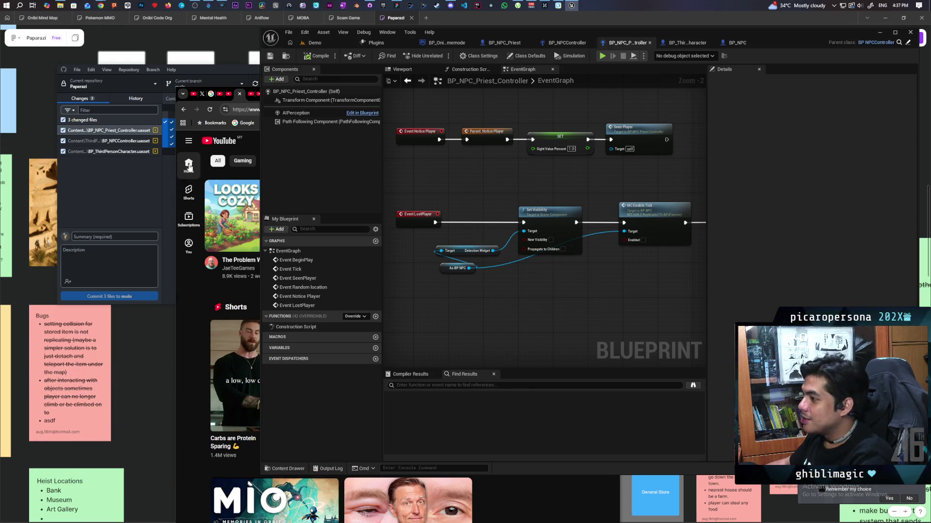
# Search Google for 'deadlock rem' in Chrome
pyautogui.moveTo(101, 6)
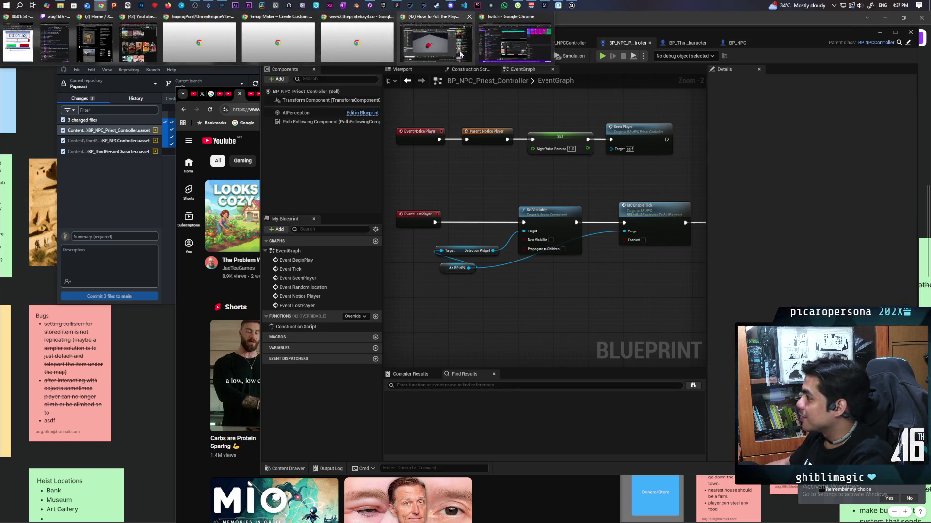
pyautogui.click(435, 39)
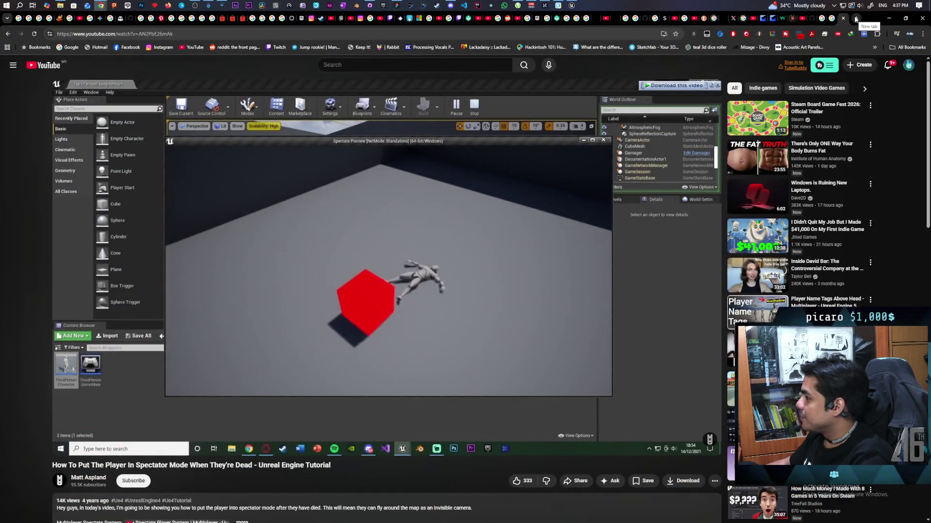
pyautogui.click(631, 37)
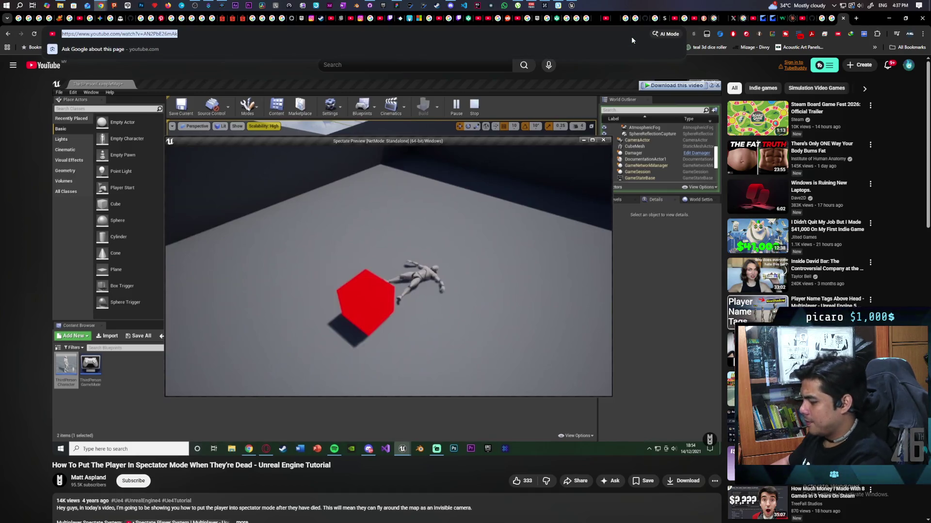
pyautogui.write('deadlock ')
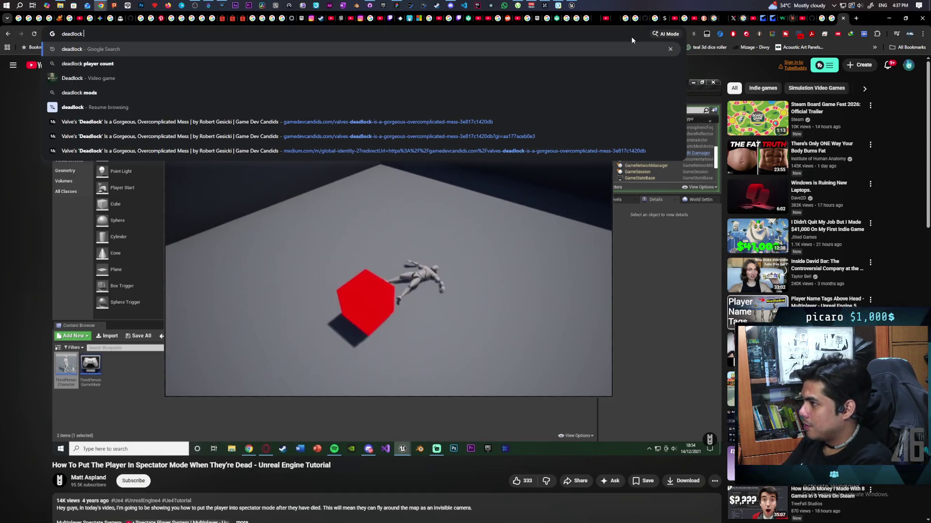
pyautogui.write('rem')
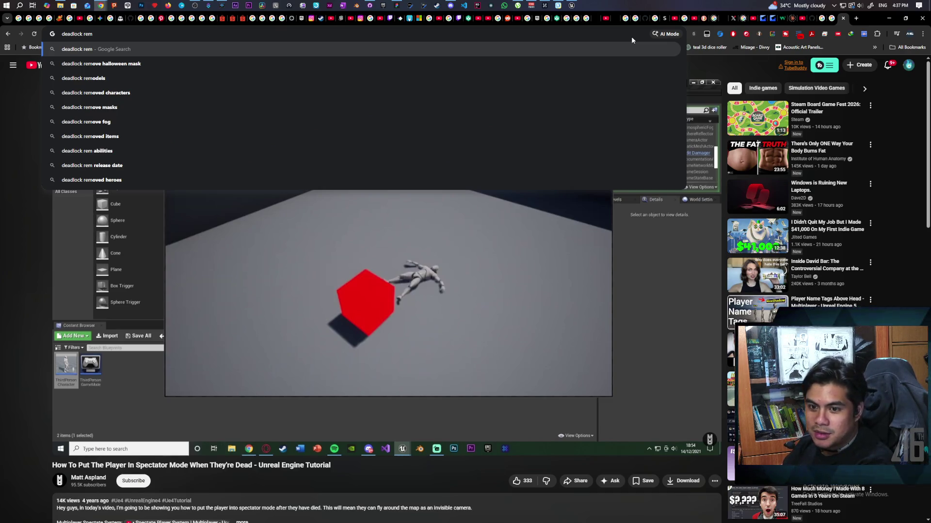
pyautogui.press('Return')
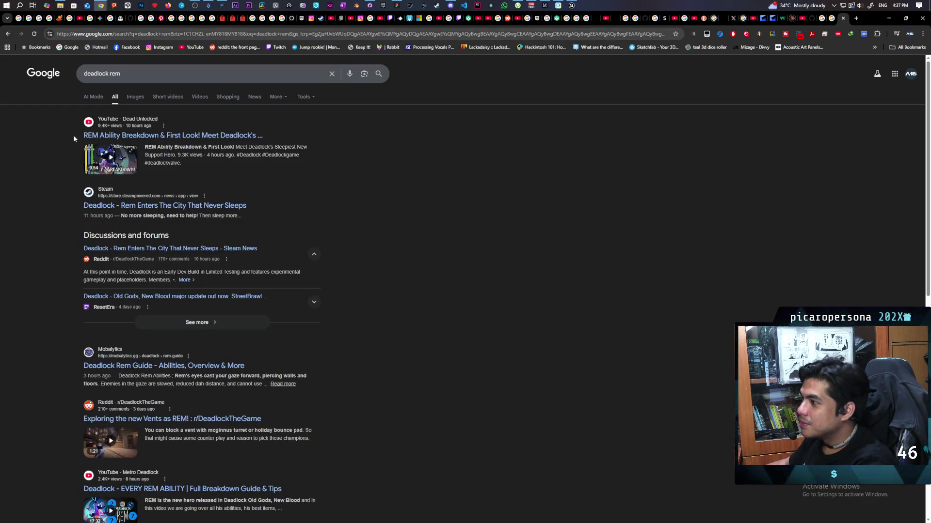
# Play the Rem ability breakdown video full screen until the Tag Along ability details appear
pyautogui.click(118, 155)
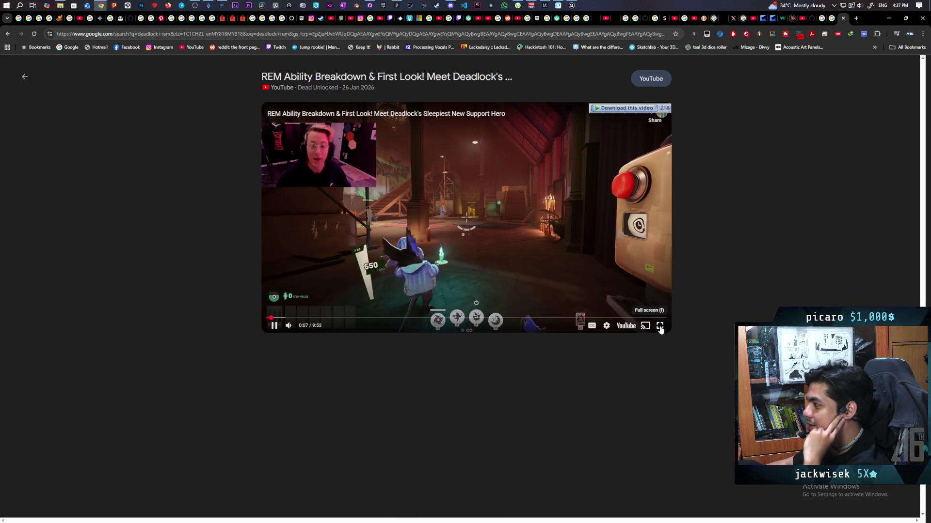
pyautogui.click(659, 327)
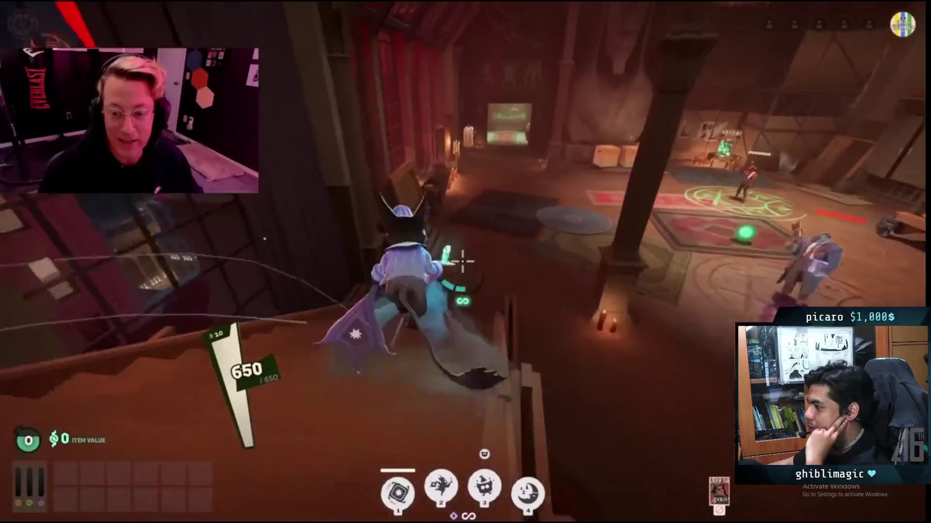
pyautogui.moveTo(380, 380)
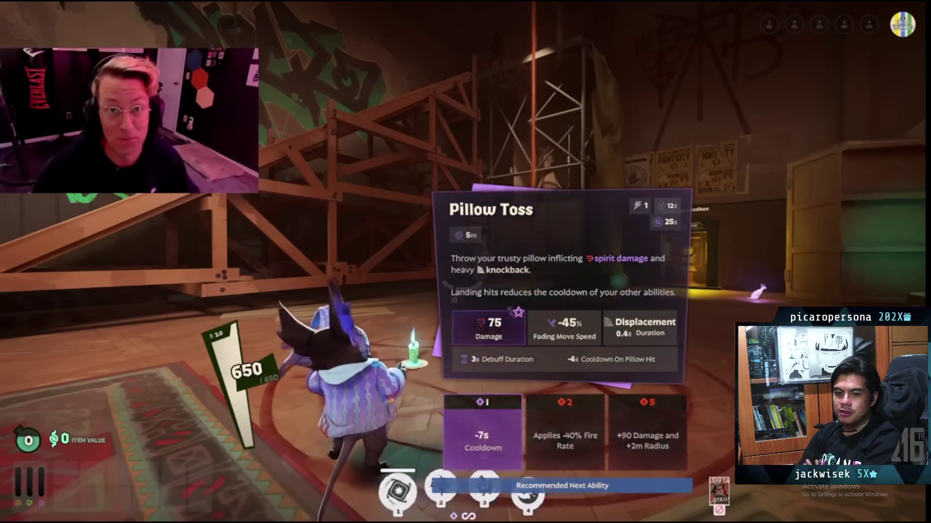
pyautogui.press('Escape')
pyautogui.press('w')
pyautogui.press('q')
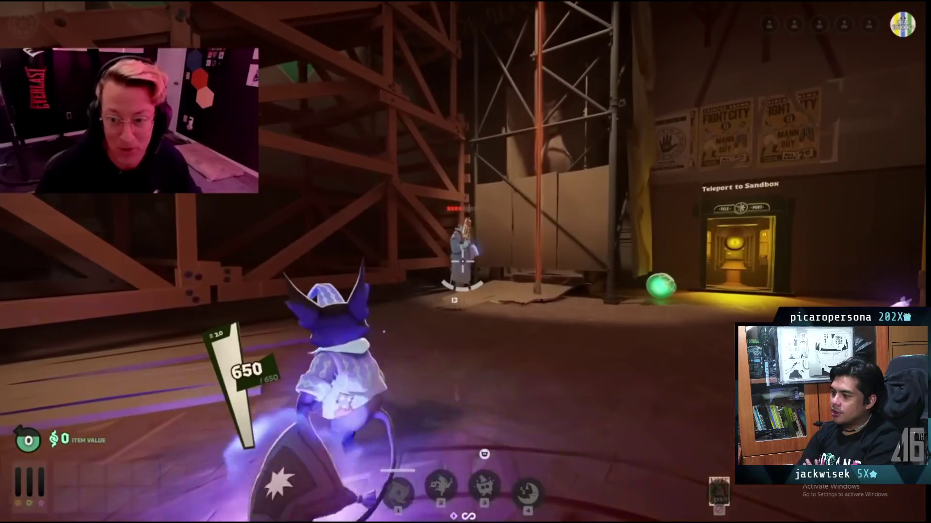
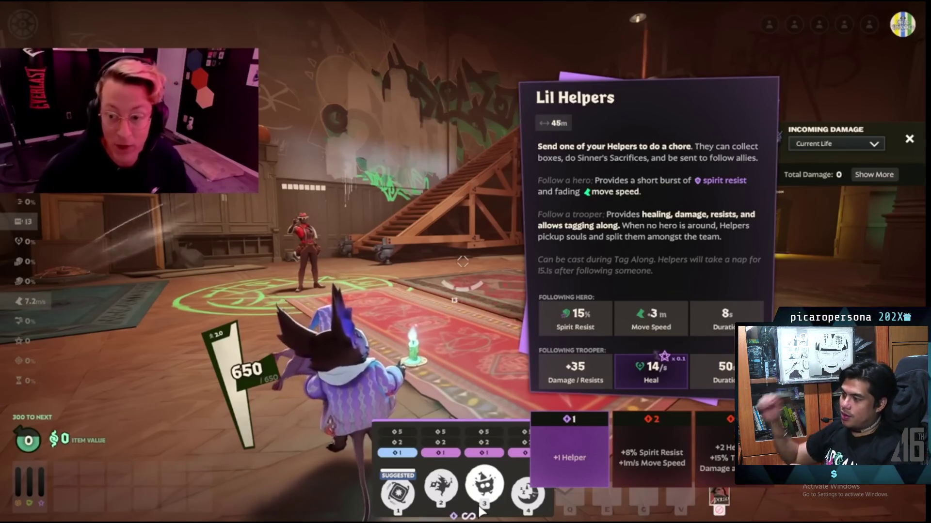
# Pause the Deadlock video, then resume playing it
pyautogui.moveTo(358, 362)
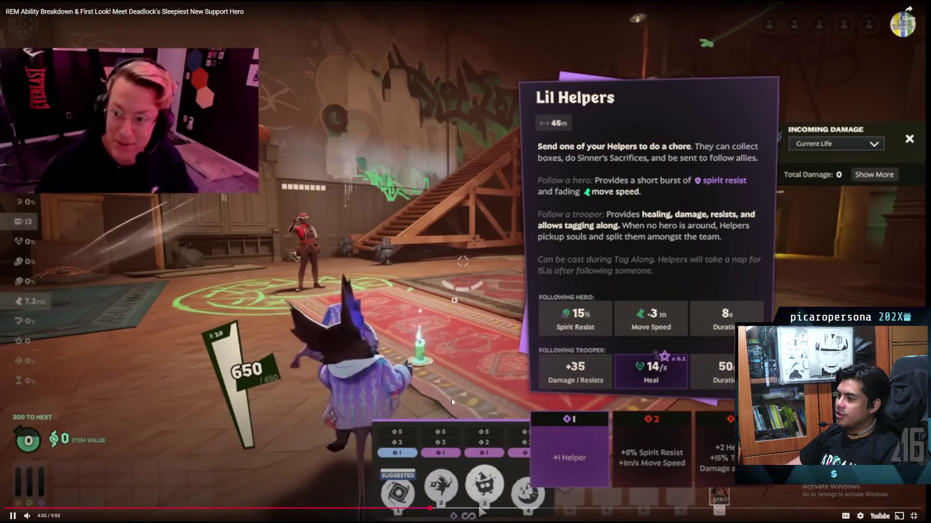
pyautogui.click(310, 333)
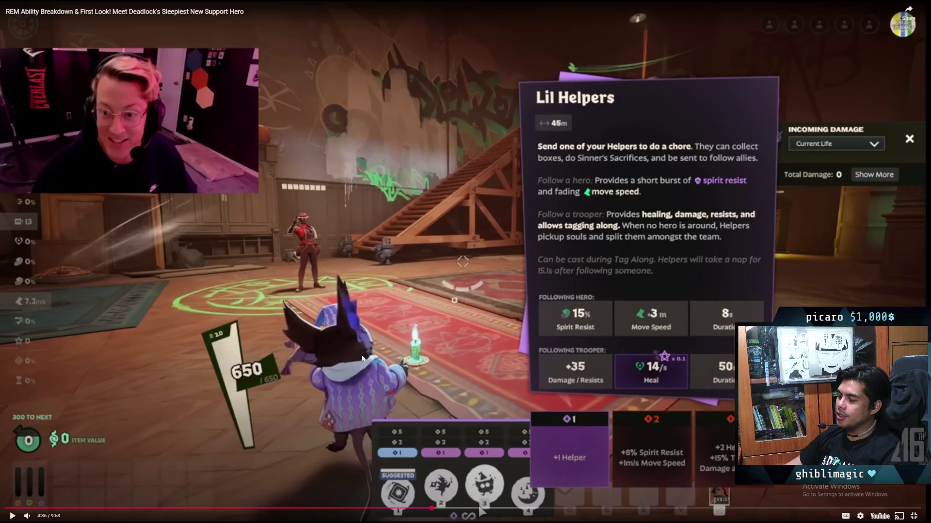
pyautogui.click(344, 356)
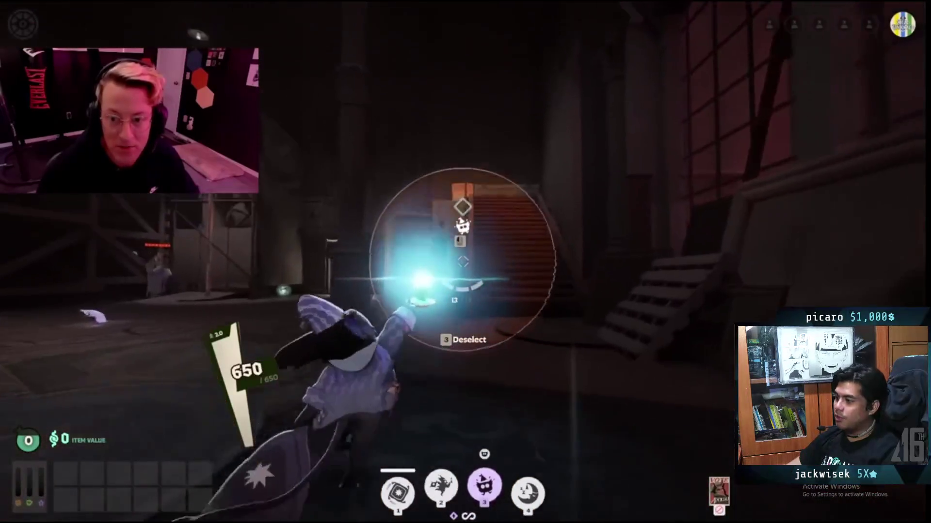
# Exit full screen, close the 'deadlock rem' tab, and minimize Chrome
pyautogui.moveTo(491, 369)
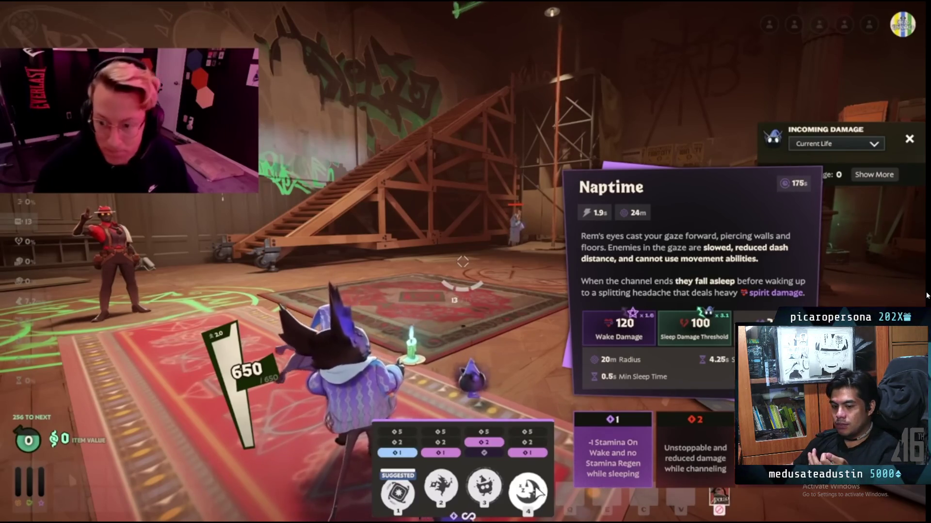
pyautogui.moveTo(922, 297)
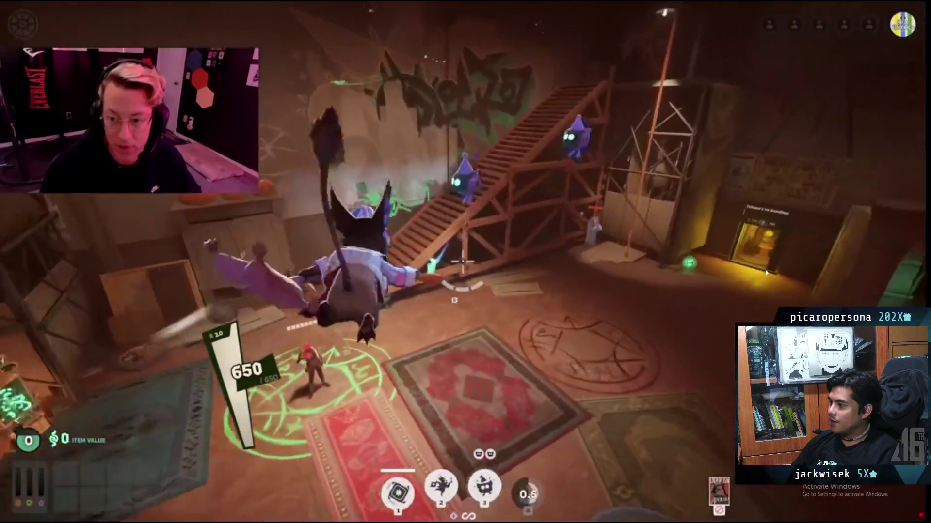
pyautogui.moveTo(767, 269)
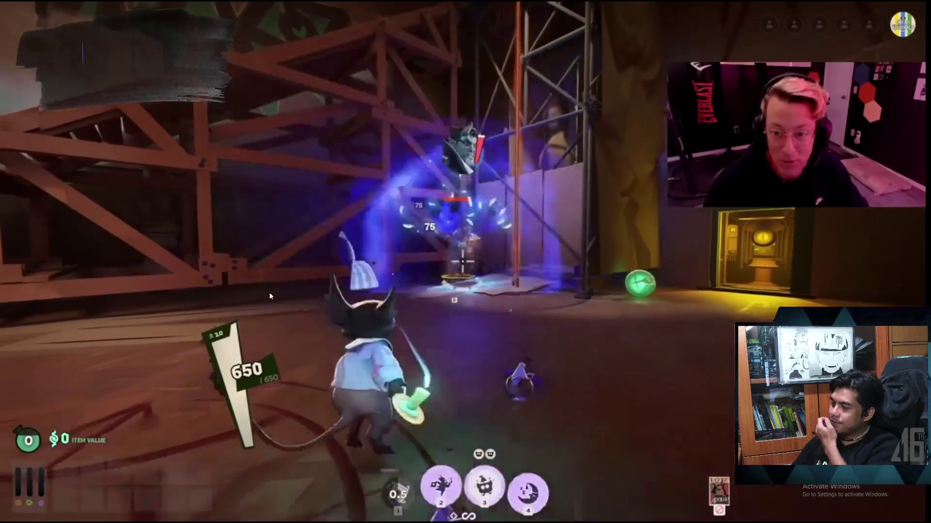
pyautogui.moveTo(268, 283)
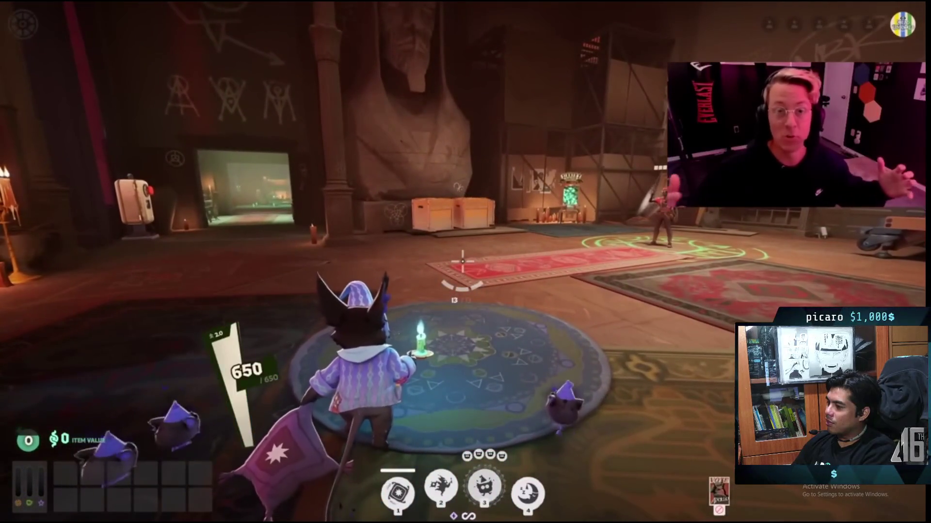
pyautogui.moveTo(399, 284)
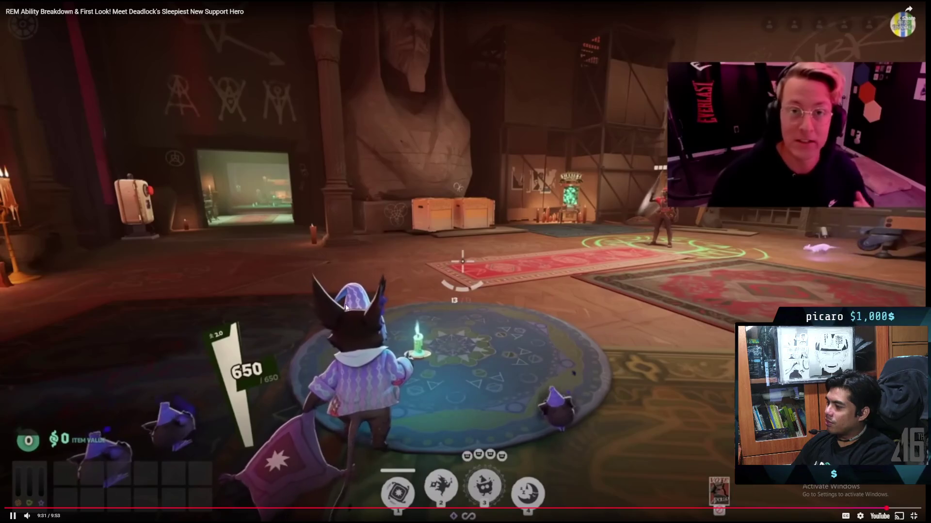
pyautogui.click(914, 517)
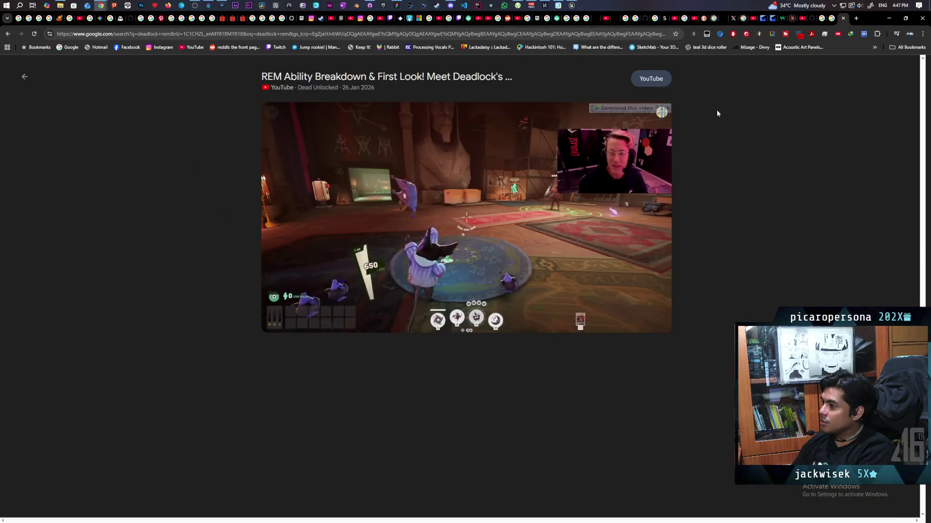
pyautogui.moveTo(343, 253)
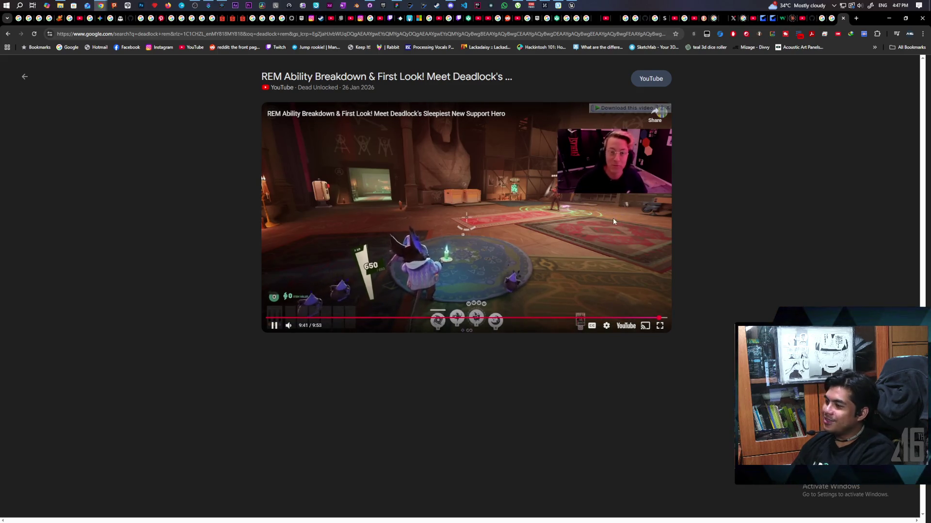
pyautogui.click(844, 19)
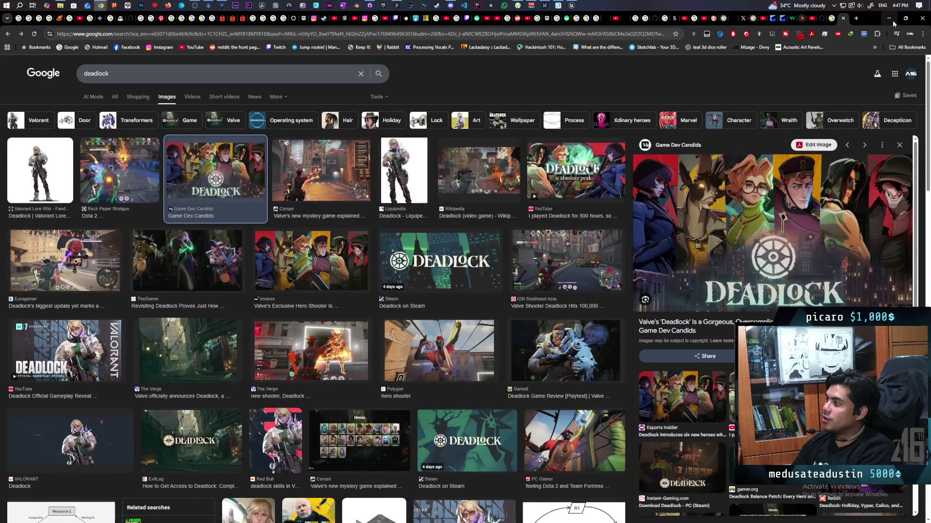
pyautogui.click(891, 20)
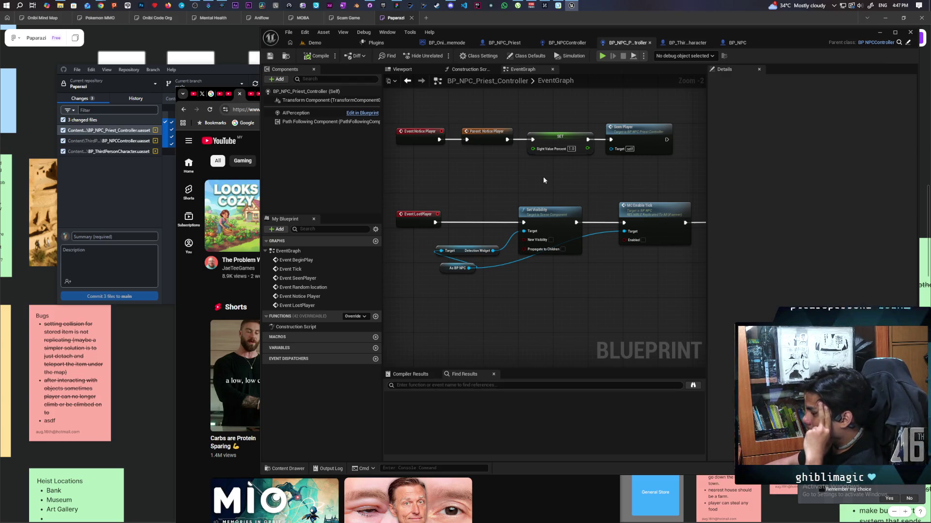
# Pan past the Event Notice Player and Event LostPlayer chains, then start a multiplayer session in the Demo level
pyautogui.scroll(-1, 543, 177)
pyautogui.moveTo(564, 173); pyautogui.dragTo(397, 145)
pyautogui.moveTo(398, 203); pyautogui.dragTo(634, 182)
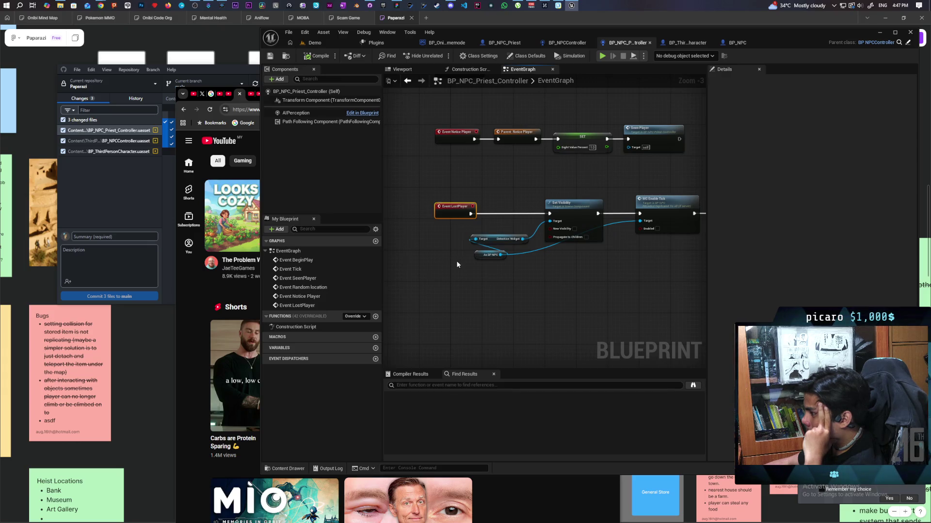
pyautogui.click(318, 43)
pyautogui.click(441, 55)
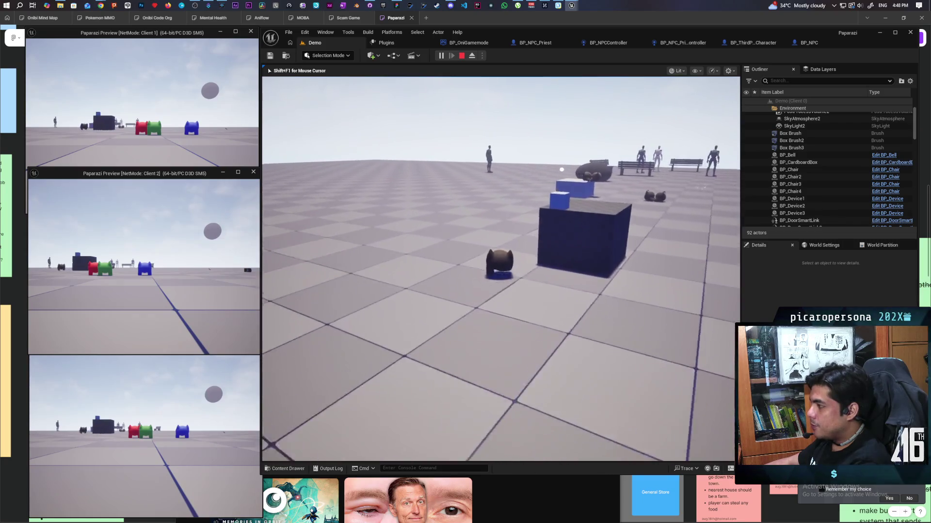
# Trigger the Open Door server action twice with E, stop the session with Esc, and switch to BP_NPC
pyautogui.press('e')
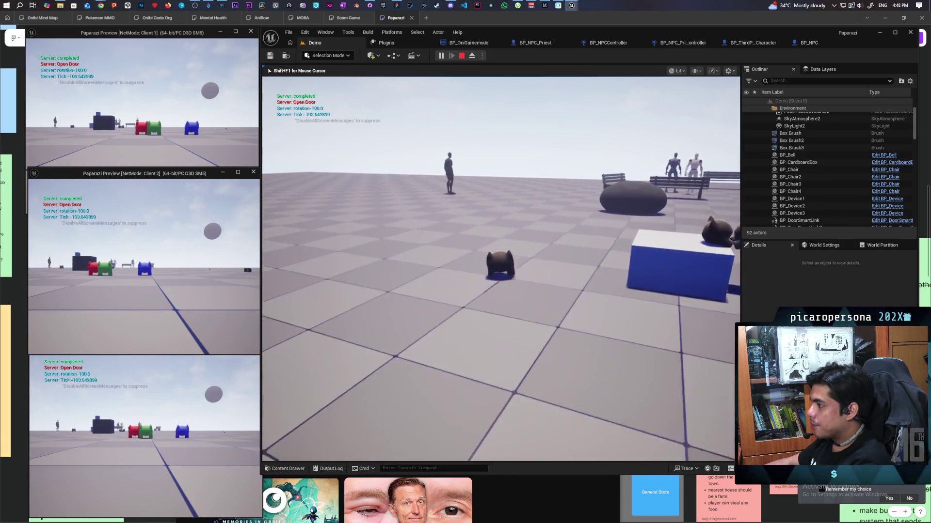
pyautogui.press('e')
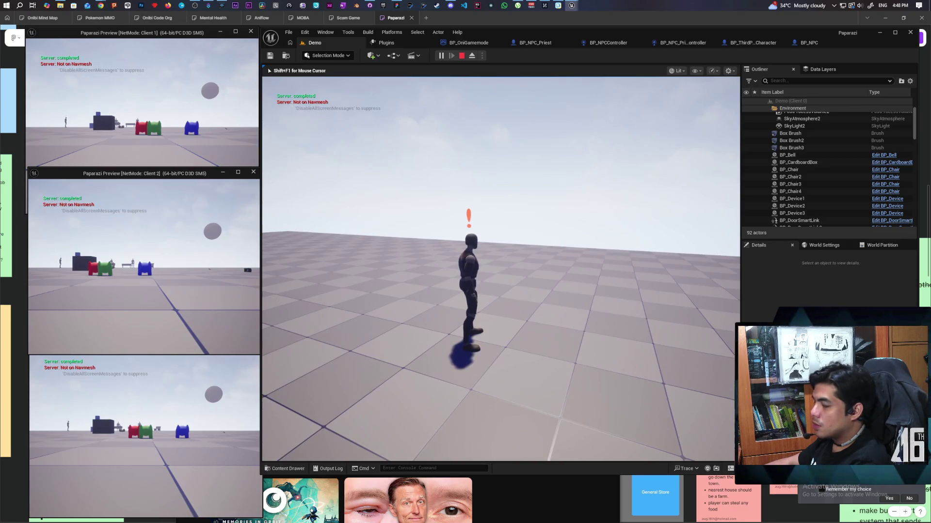
pyautogui.press('Escape')
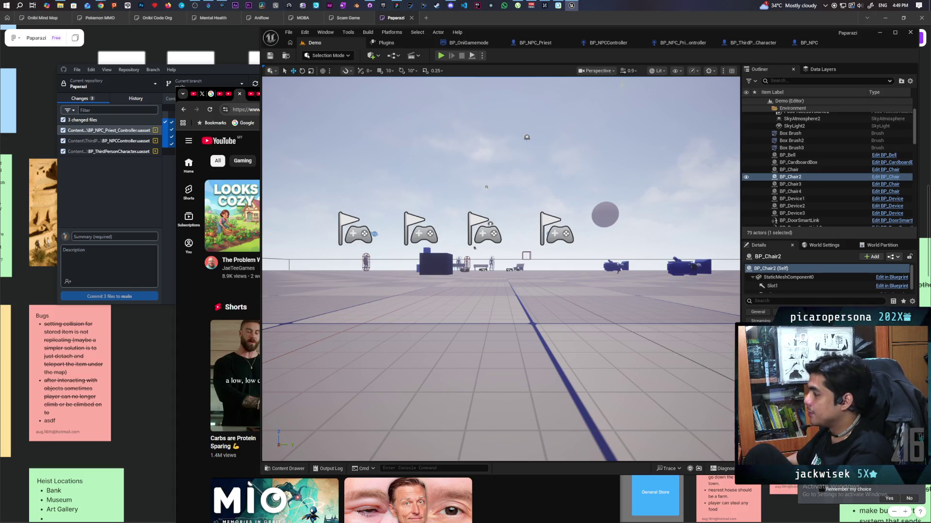
pyautogui.click(810, 44)
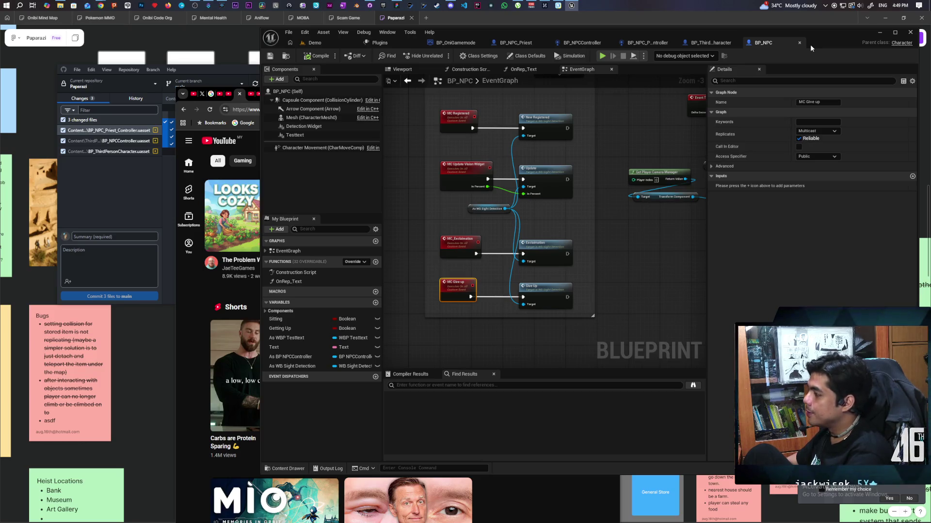
# Browse the BP_NPC event graph, briefly selecting and then deselecting a group of custom event nodes
pyautogui.scroll(3, 583, 264)
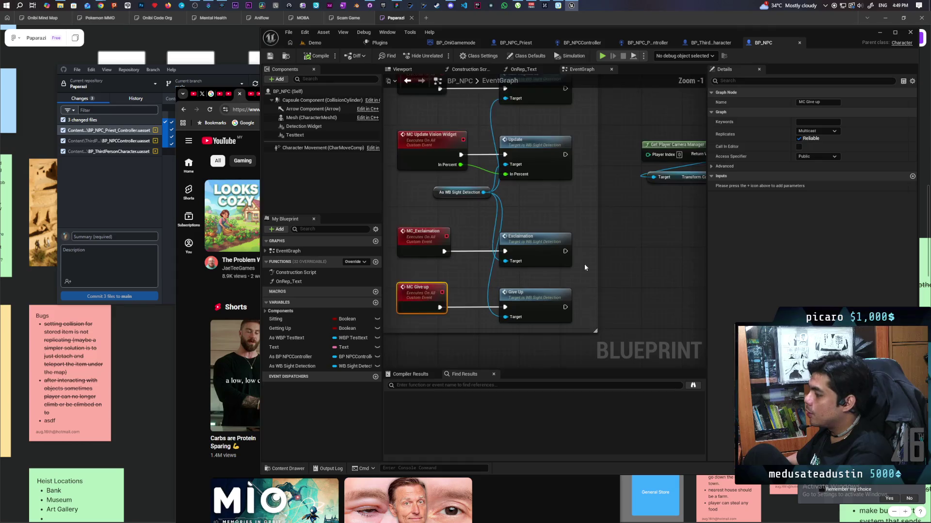
pyautogui.moveTo(509, 246)
pyautogui.mouseDown()
pyautogui.moveTo(545, 279)
pyautogui.moveTo(568, 257)
pyautogui.mouseUp()
pyautogui.click(673, 237)
pyautogui.scroll(-3, 674, 238)
pyautogui.scroll(-2, 674, 241)
pyautogui.scroll(2, 673, 240)
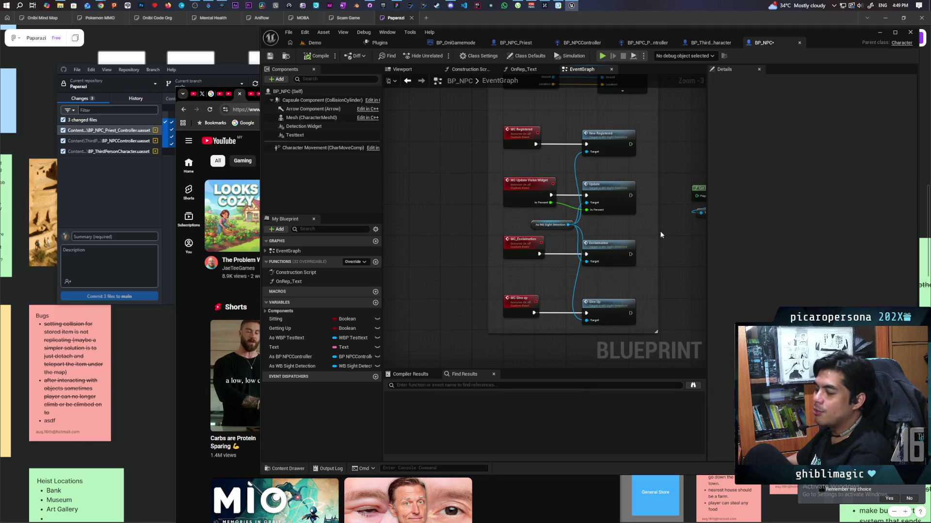
pyautogui.scroll(-2, 661, 235)
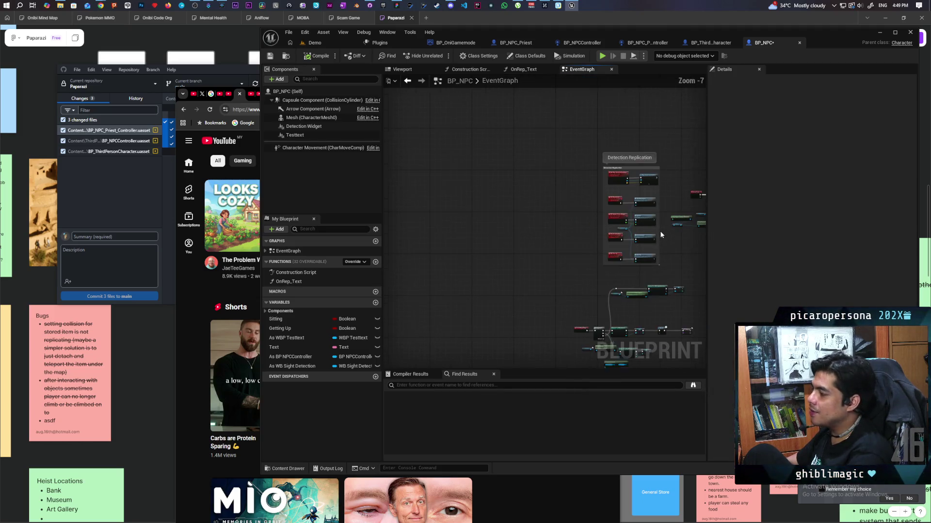
pyautogui.scroll(-2, 659, 231)
pyautogui.scroll(3, 540, 238)
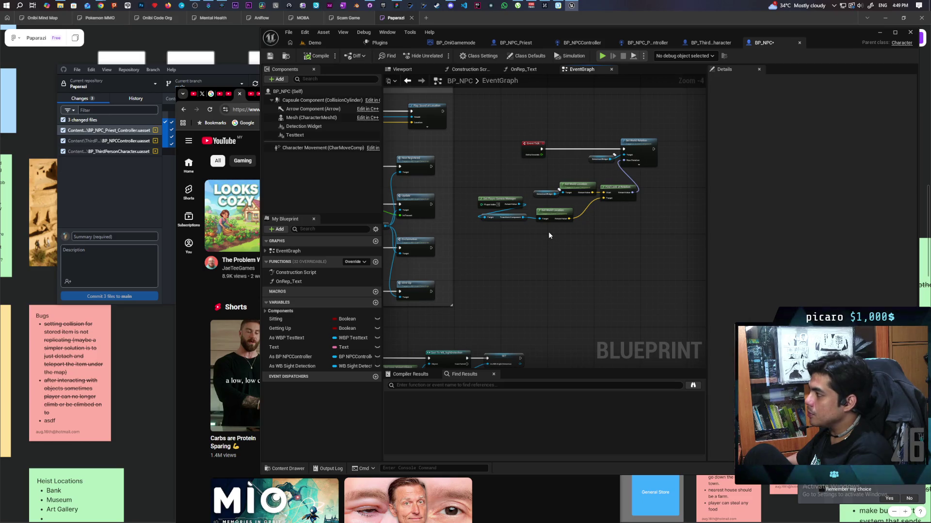
pyautogui.scroll(-3, 549, 235)
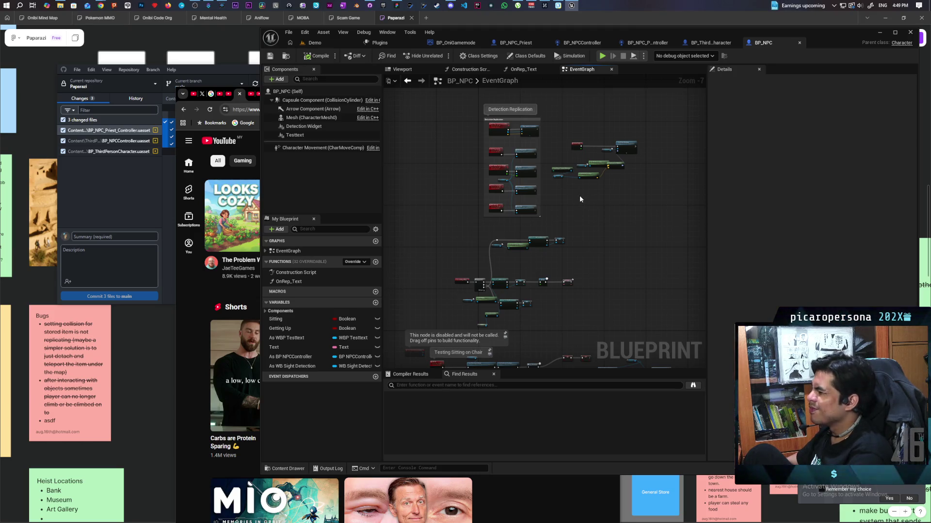
pyautogui.scroll(-3, 580, 196)
# Center the Request Mode event with its gameplay tag nodes and select it
pyautogui.moveTo(594, 222)
pyautogui.mouseDown()
pyautogui.moveTo(544, 147)
pyautogui.moveTo(545, 164)
pyautogui.moveTo(508, 164)
pyautogui.moveTo(605, 154)
pyautogui.moveTo(572, 133)
pyautogui.mouseUp()
pyautogui.scroll(1, 545, 164)
pyautogui.scroll(3, 605, 154)
pyautogui.scroll(4, 488, 206)
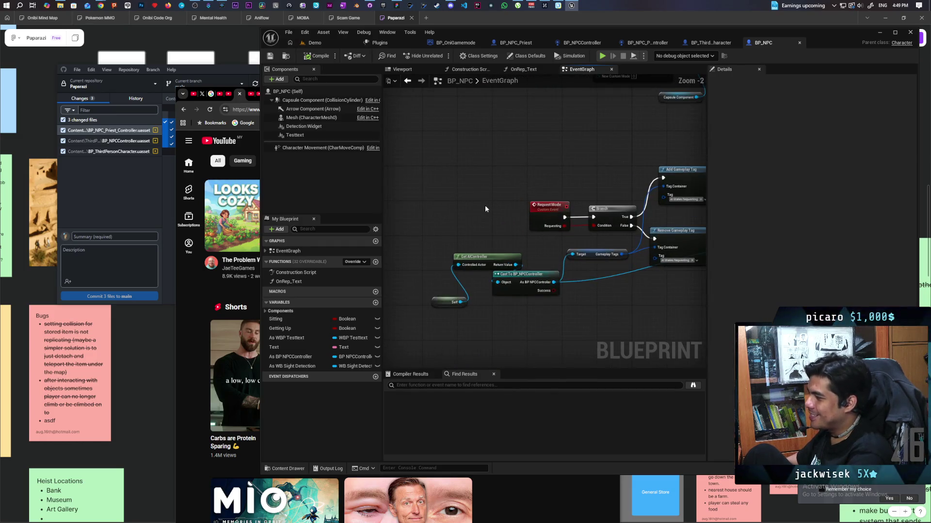
pyautogui.scroll(-2, 484, 202)
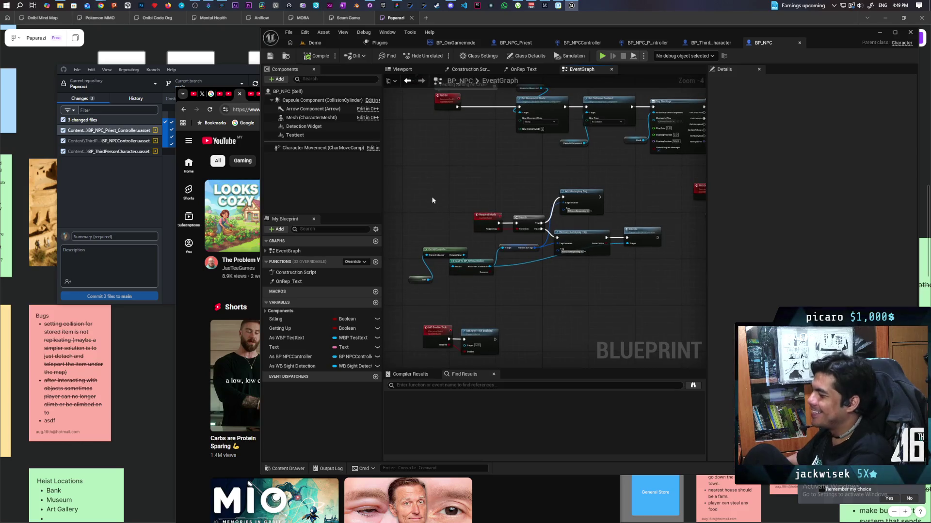
pyautogui.scroll(2, 454, 202)
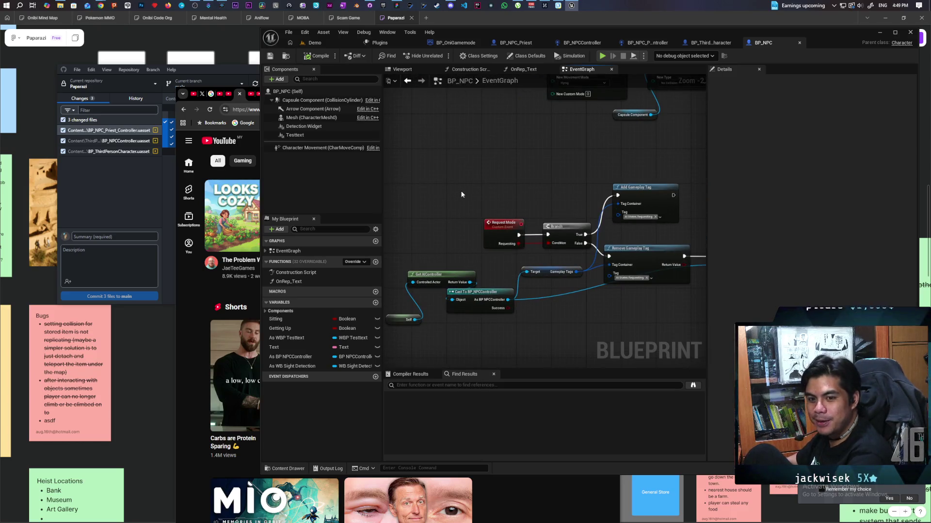
pyautogui.moveTo(461, 195)
pyautogui.mouseDown()
pyautogui.moveTo(474, 145)
pyautogui.moveTo(572, 131)
pyautogui.mouseUp()
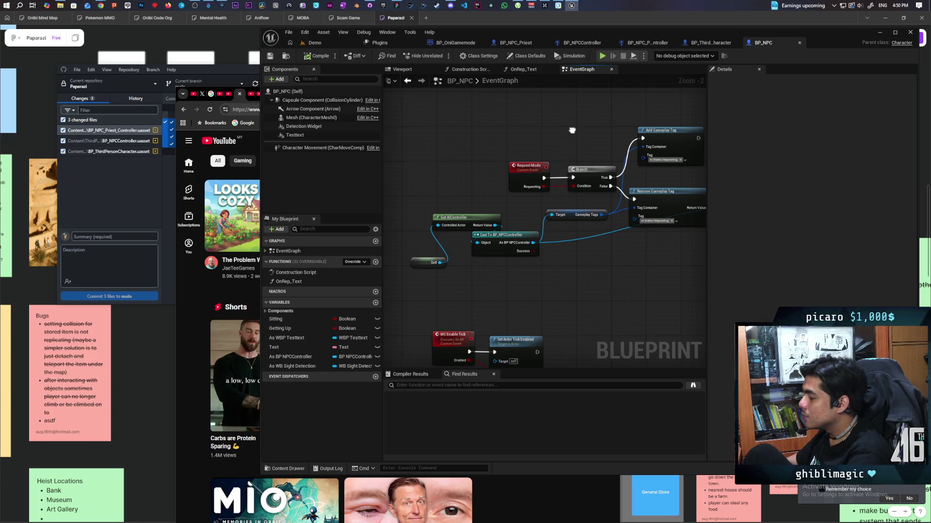
pyautogui.click(533, 184)
# Frame the Request Mode, Branch and Decide nodes, then find Request Mode references by class member
pyautogui.moveTo(616, 239); pyautogui.dragTo(519, 249)
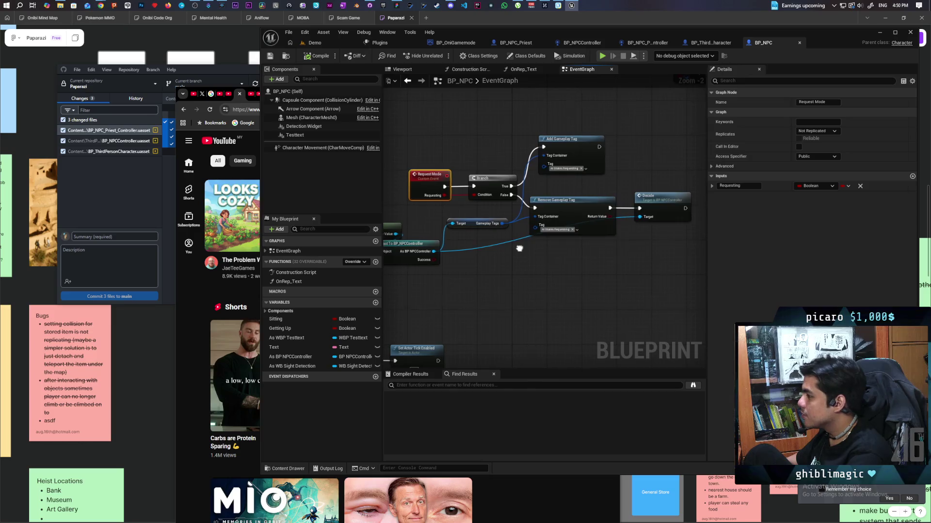
pyautogui.scroll(2, 569, 247)
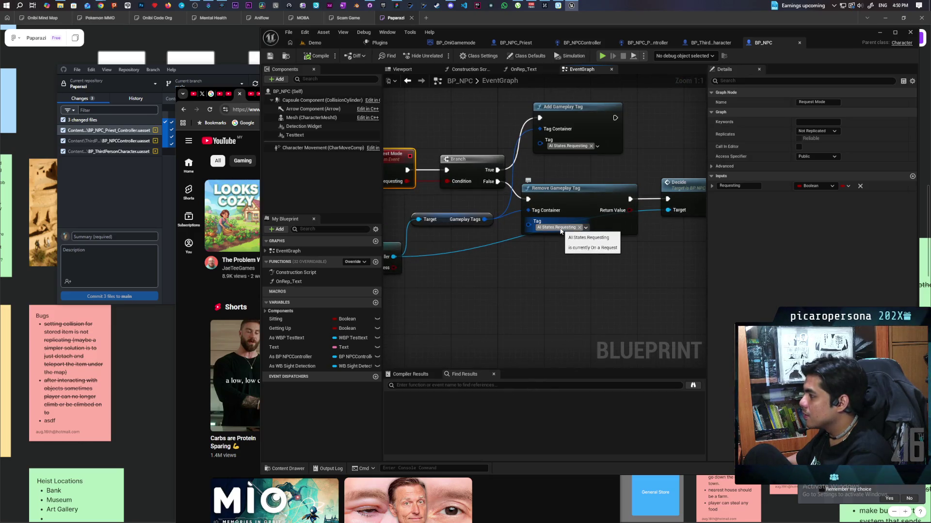
pyautogui.moveTo(560, 231)
pyautogui.mouseDown()
pyautogui.moveTo(677, 237)
pyautogui.moveTo(573, 244)
pyautogui.mouseUp()
pyautogui.moveTo(527, 222)
pyautogui.mouseDown()
pyautogui.moveTo(477, 272)
pyautogui.moveTo(615, 264)
pyautogui.mouseUp()
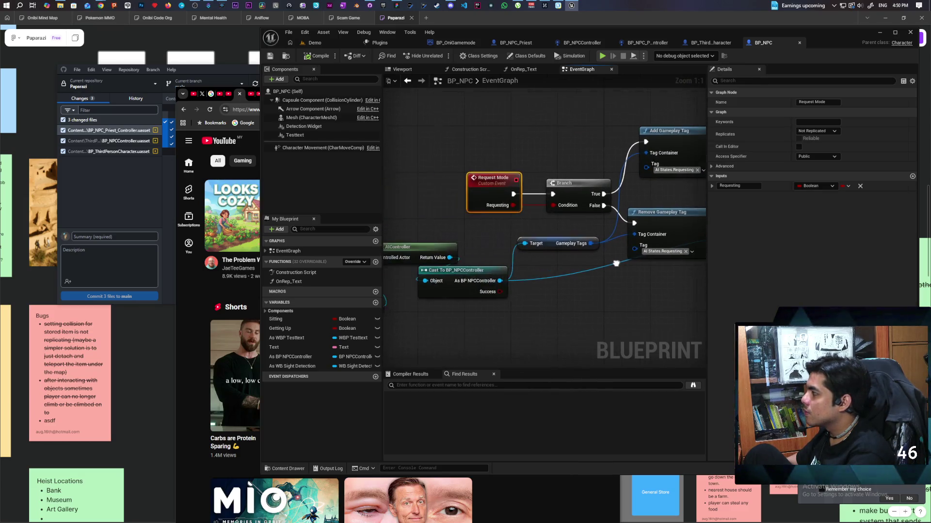
pyautogui.rightClick(485, 186)
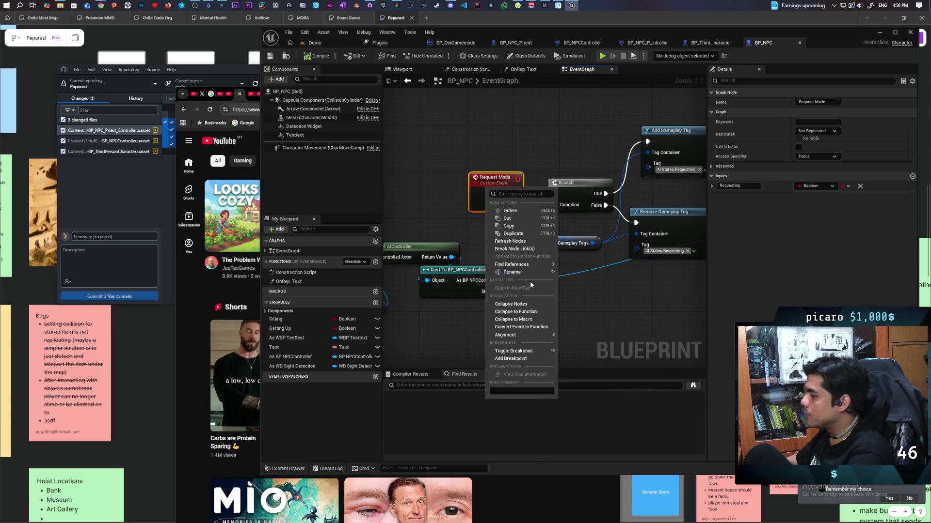
pyautogui.moveTo(535, 266)
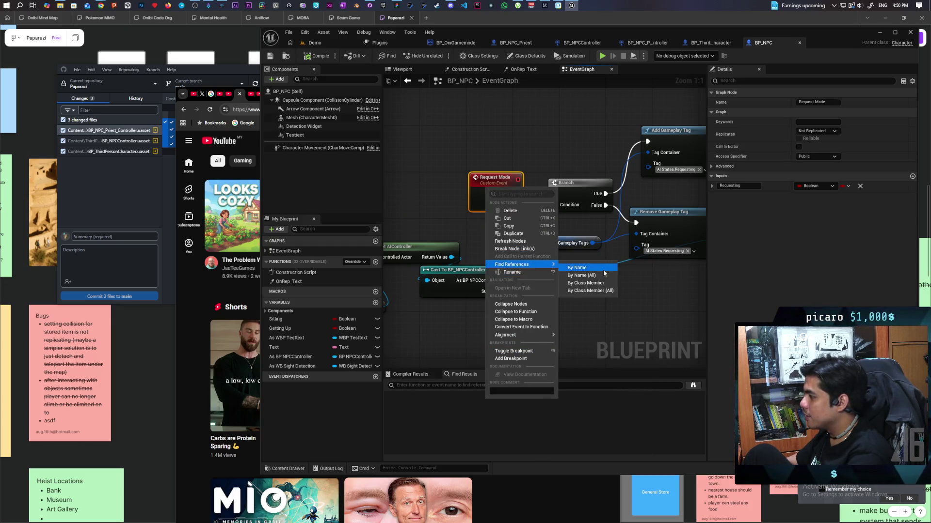
pyautogui.click(607, 285)
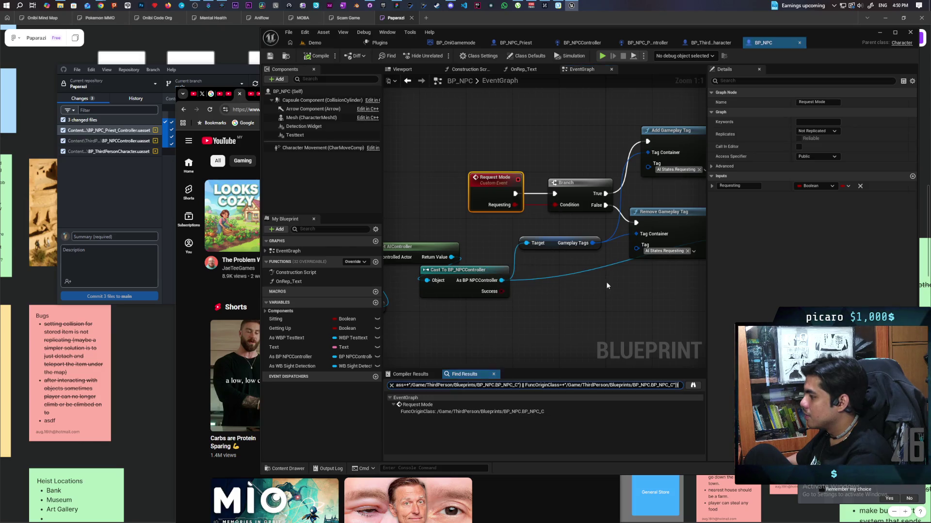
pyautogui.click(692, 385)
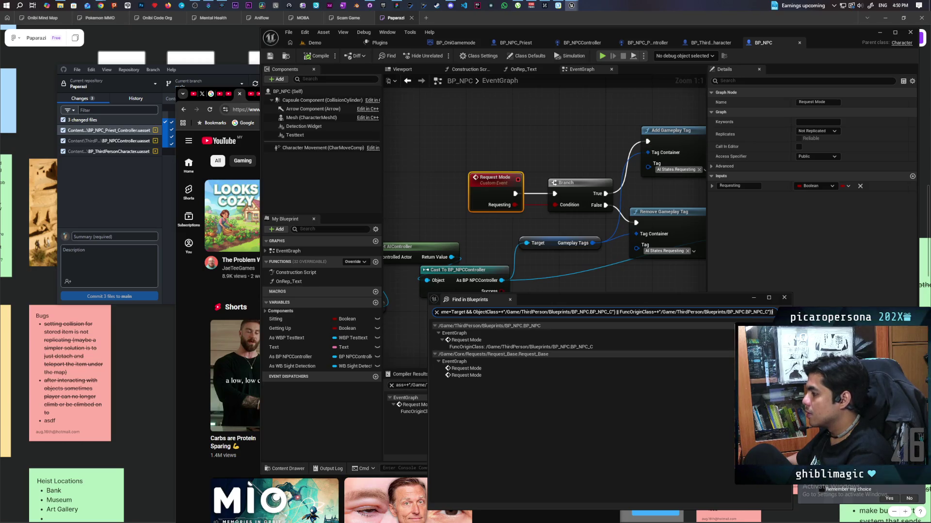
pyautogui.click(510, 275)
pyautogui.scroll(-4, 593, 278)
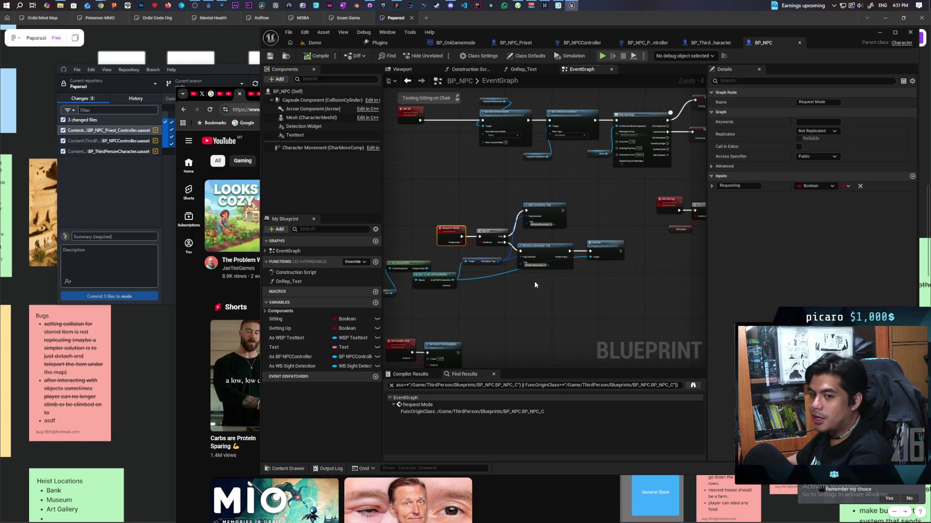
pyautogui.scroll(4, 550, 272)
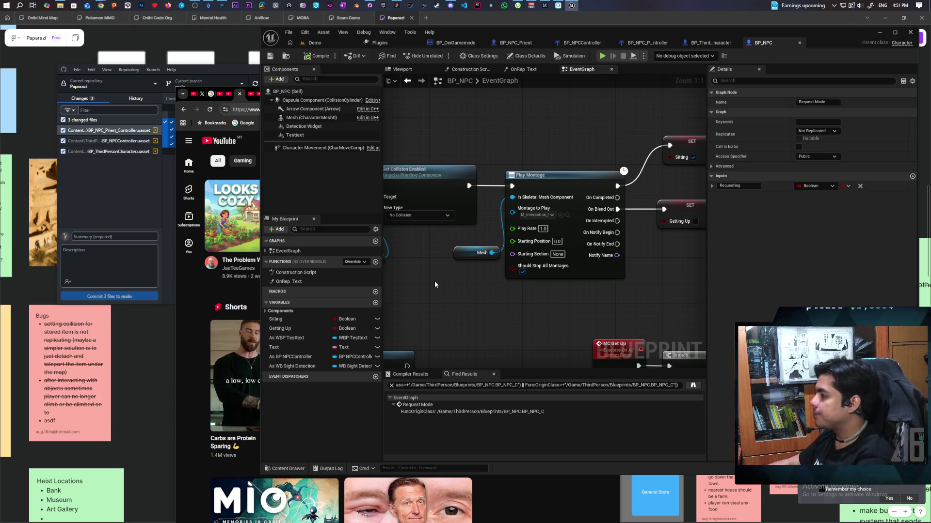
# Move the Mesh getter above Play Montage, then switch to the BP_ThirdPersonCharacter graph
pyautogui.moveTo(463, 253)
pyautogui.mouseDown()
pyautogui.moveTo(434, 252)
pyautogui.moveTo(448, 239)
pyautogui.moveTo(451, 142)
pyautogui.moveTo(441, 140)
pyautogui.moveTo(450, 143)
pyautogui.mouseUp()
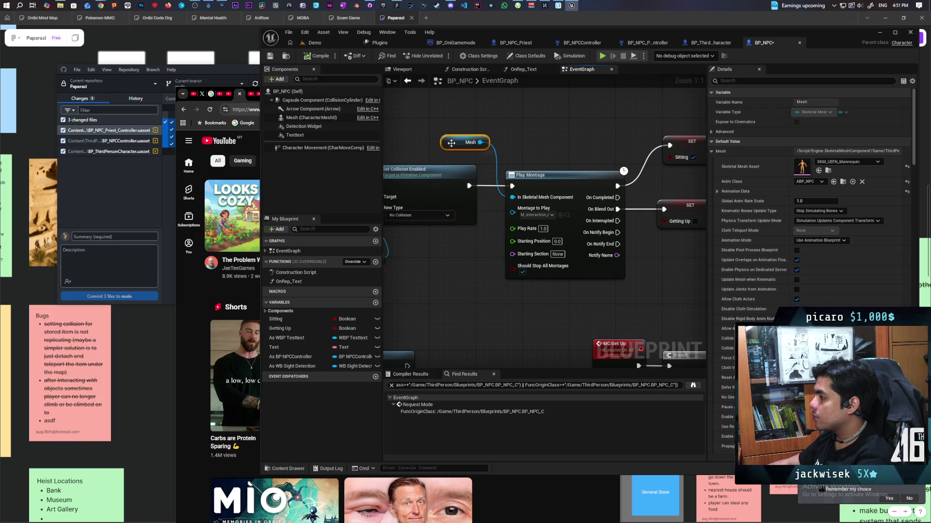
pyautogui.click(477, 298)
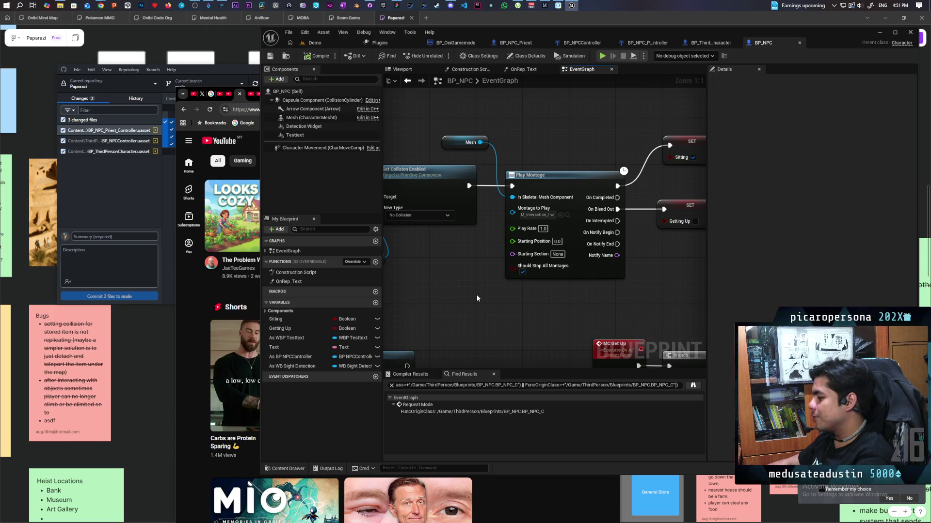
pyautogui.moveTo(572, 299)
pyautogui.mouseDown()
pyautogui.moveTo(482, 296)
pyautogui.moveTo(378, 313)
pyautogui.mouseUp()
pyautogui.moveTo(550, 285)
pyautogui.mouseDown()
pyautogui.moveTo(589, 279)
pyautogui.moveTo(533, 286)
pyautogui.mouseUp()
pyautogui.scroll(-8, 589, 272)
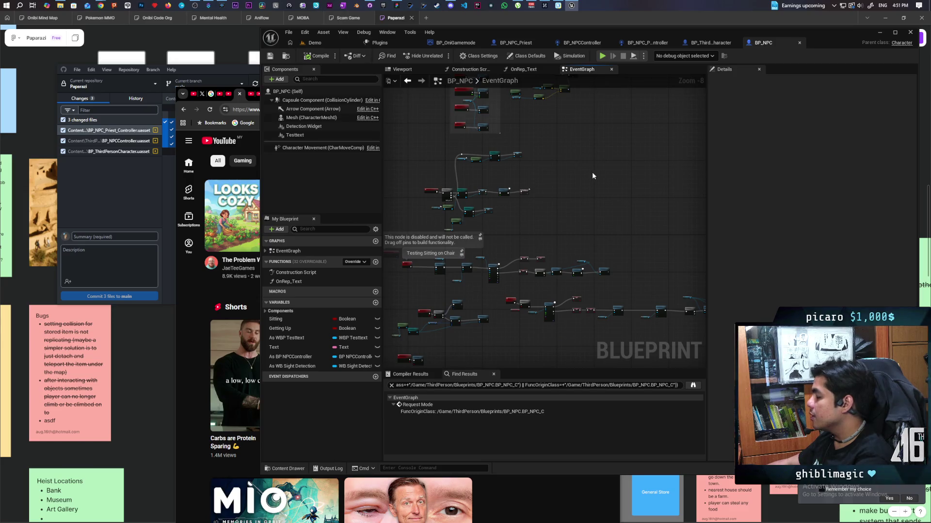
pyautogui.moveTo(609, 136)
pyautogui.mouseDown()
pyautogui.moveTo(588, 191)
pyautogui.moveTo(589, 216)
pyautogui.moveTo(610, 206)
pyautogui.moveTo(631, 172)
pyautogui.moveTo(638, 129)
pyautogui.moveTo(625, 103)
pyautogui.mouseUp()
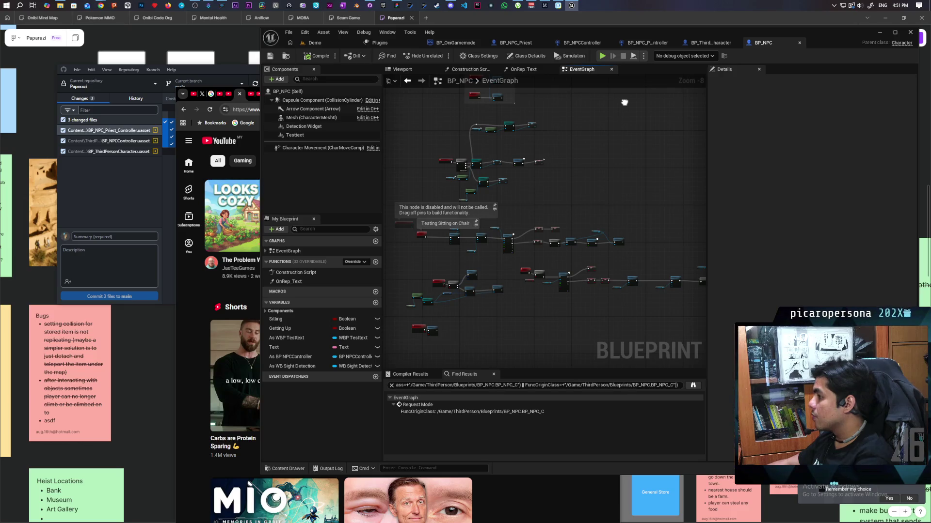
pyautogui.click(711, 44)
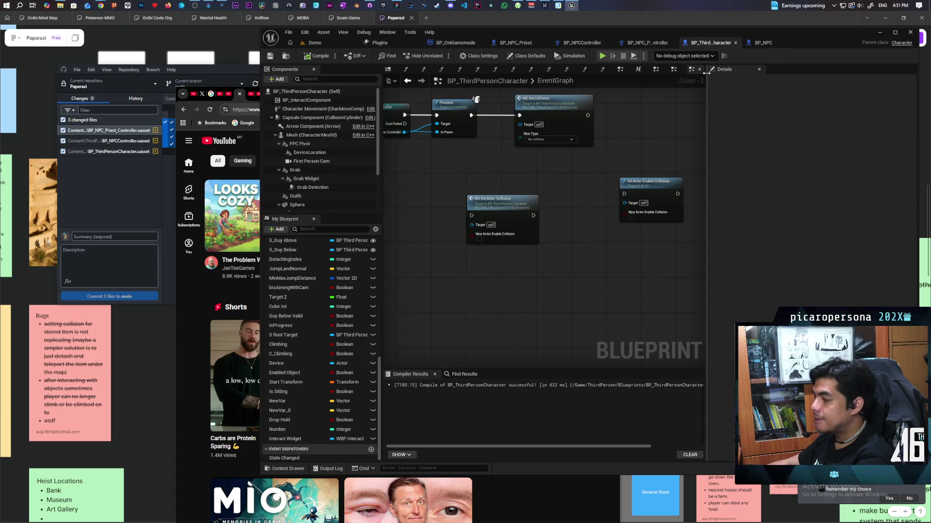
# Wire Possess's exec output into MC Set Actor Collision, compile BP_ThirdPersonCharacter, and return to Demo
pyautogui.scroll(2, 635, 123)
pyautogui.scroll(-2, 522, 194)
pyautogui.moveTo(504, 173); pyautogui.dragTo(541, 260)
pyautogui.click(507, 255)
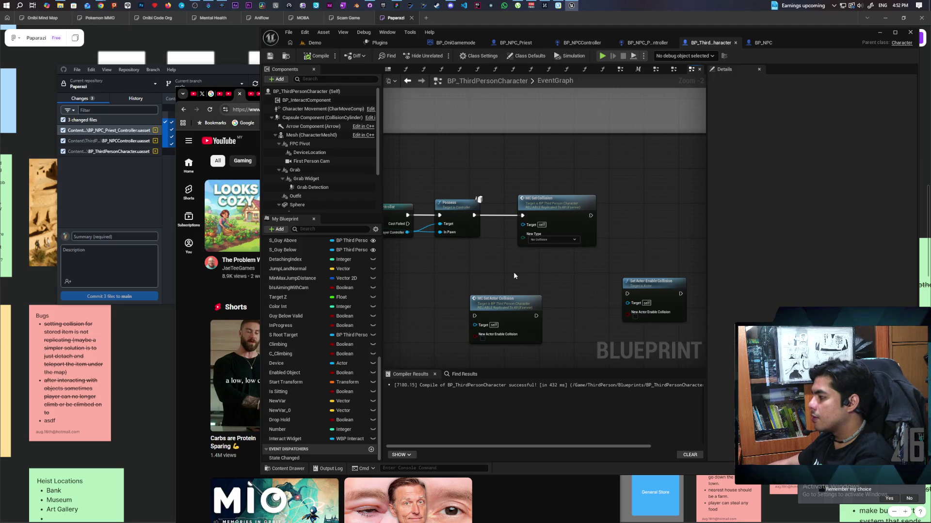
pyautogui.moveTo(513, 304); pyautogui.dragTo(539, 282)
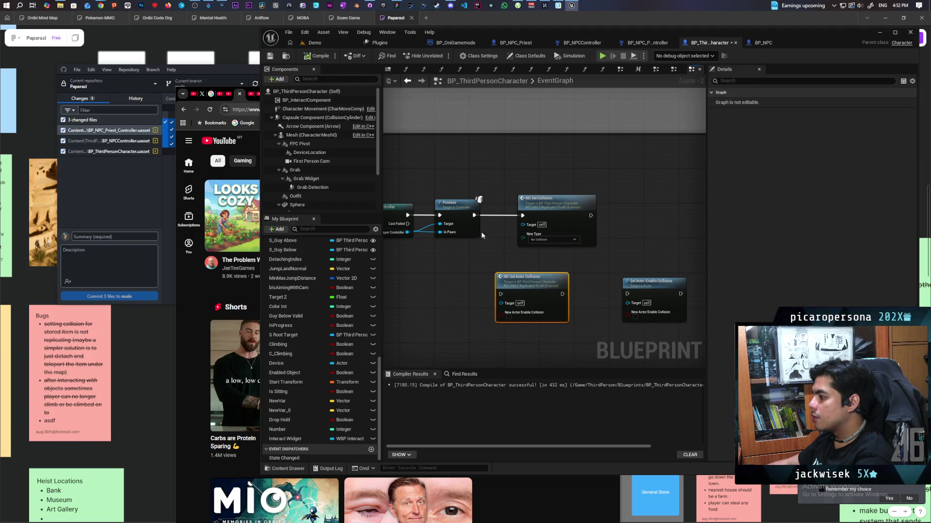
pyautogui.moveTo(474, 215); pyautogui.dragTo(501, 294)
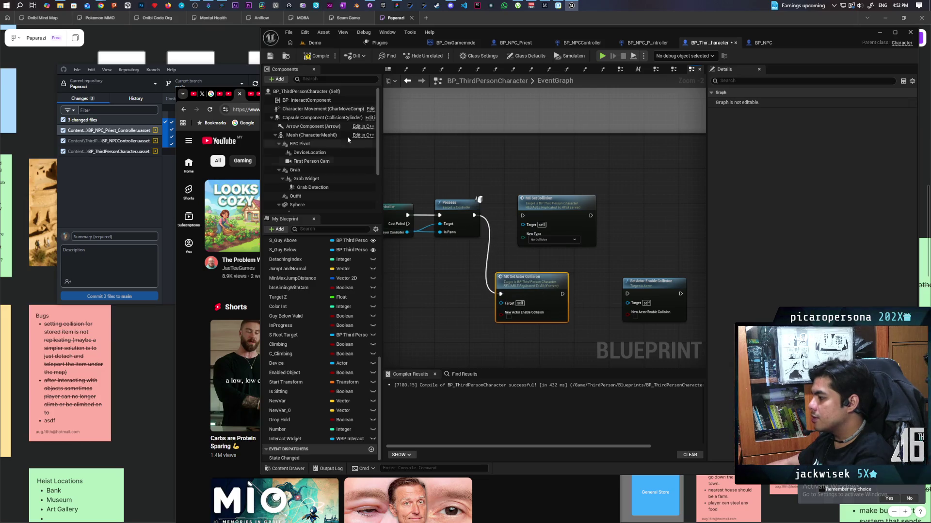
pyautogui.click(318, 56)
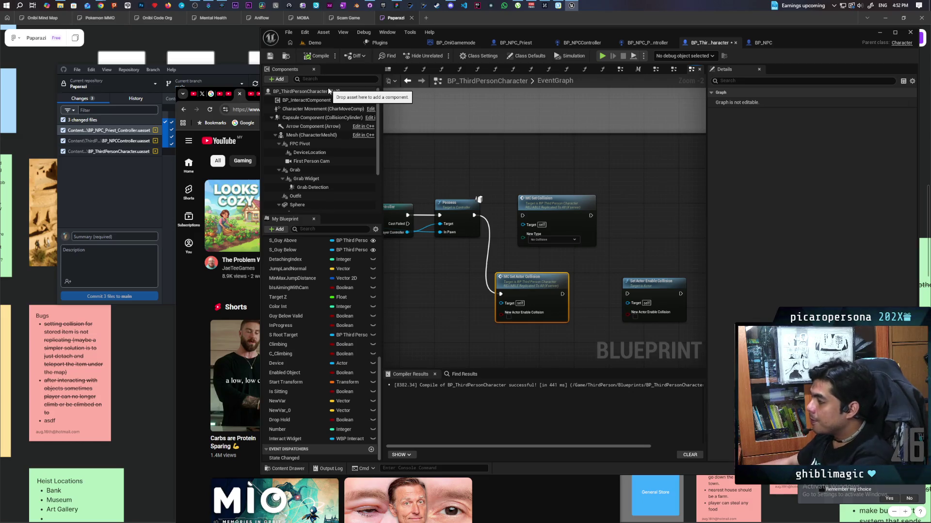
pyautogui.click(314, 43)
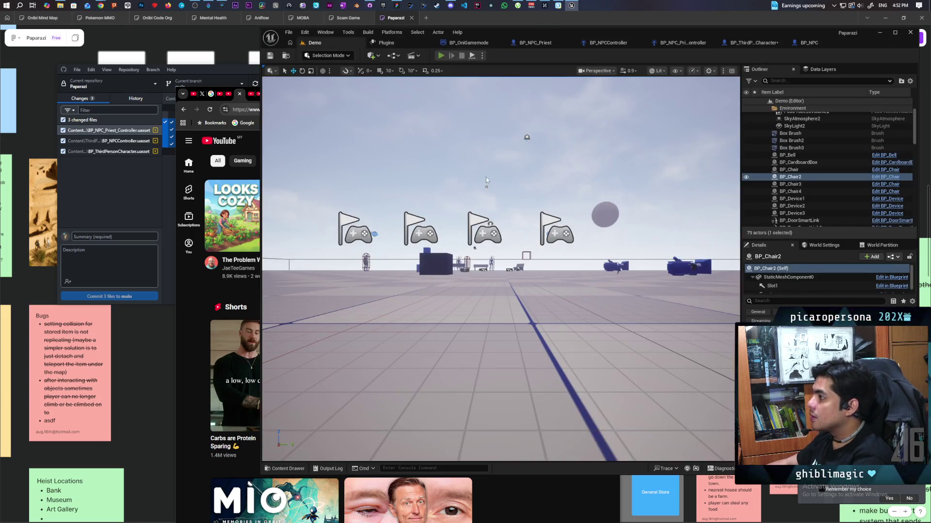
pyautogui.hotkey('alt', 'p')
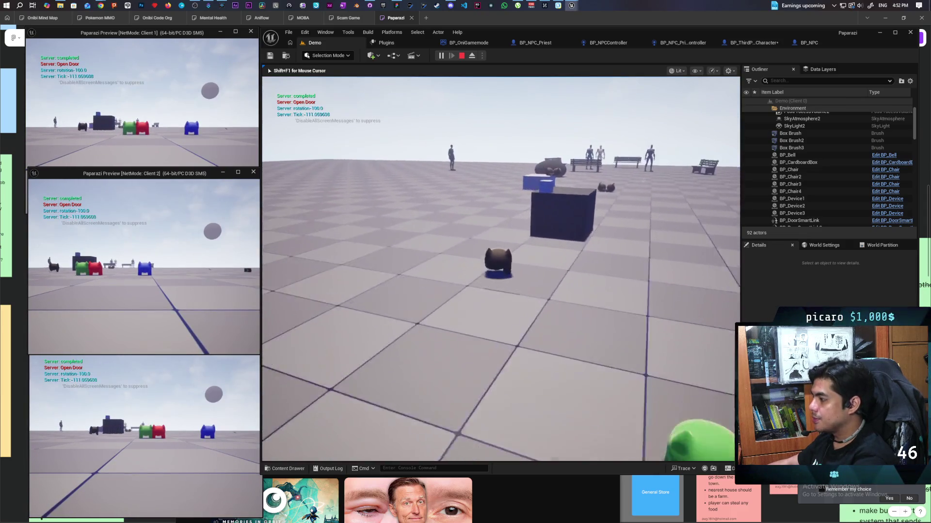
pyautogui.press('w')
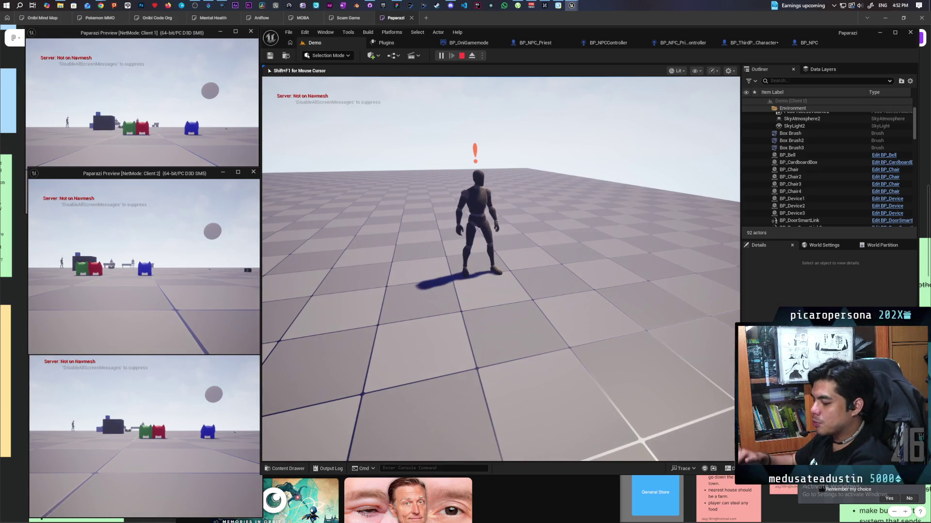
pyautogui.press('Escape')
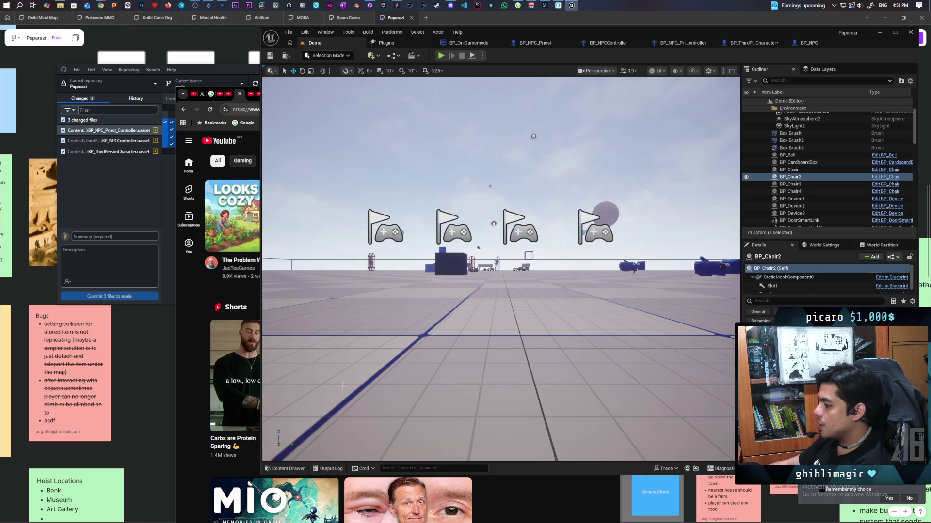
pyautogui.scroll(-3, 420, 369)
pyautogui.scroll(-1, 476, 498)
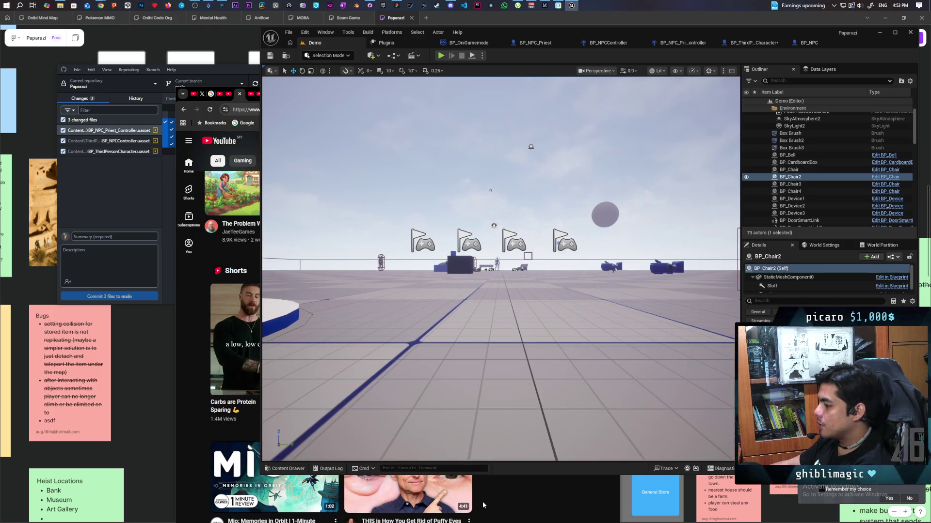
pyautogui.scroll(-1, 483, 505)
pyautogui.scroll(2, 482, 505)
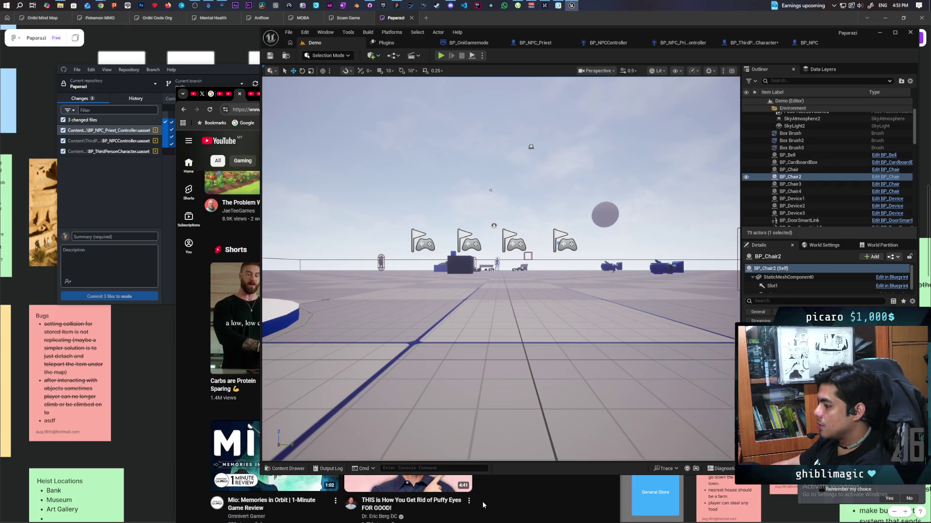
pyautogui.scroll(1, 483, 505)
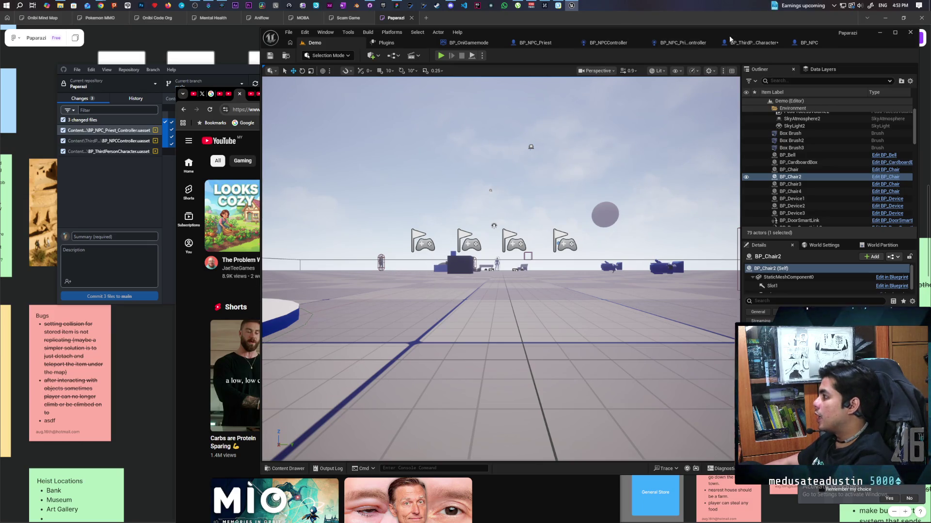
pyautogui.click(807, 42)
# Open BP_ThirdPersonCharacter and select the Exorcise event and the Cast To PlayerController node
pyautogui.click(707, 43)
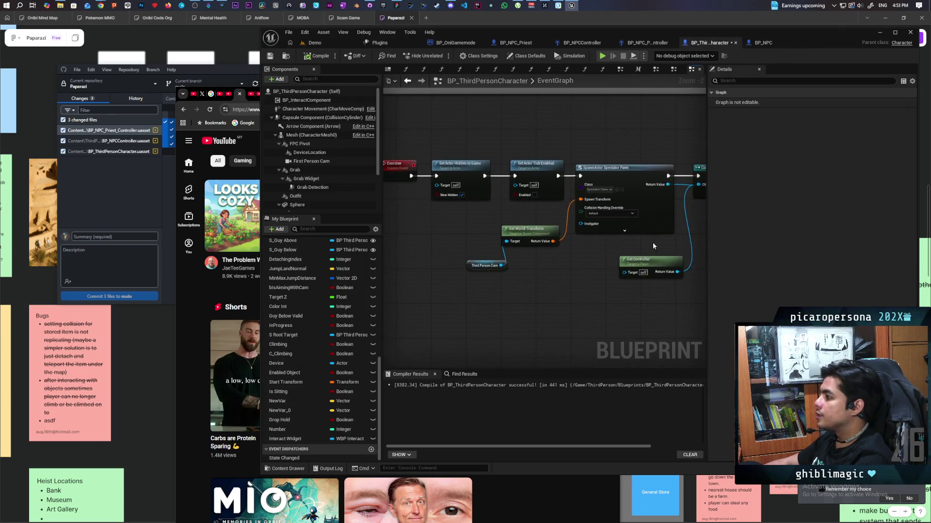
pyautogui.click(436, 162)
pyautogui.moveTo(458, 236)
pyautogui.mouseDown()
pyautogui.moveTo(426, 228)
pyautogui.moveTo(572, 270)
pyautogui.moveTo(631, 248)
pyautogui.mouseUp()
pyautogui.moveTo(385, 279)
pyautogui.mouseDown()
pyautogui.moveTo(541, 294)
pyautogui.moveTo(473, 294)
pyautogui.moveTo(679, 223)
pyautogui.moveTo(610, 246)
pyautogui.mouseUp()
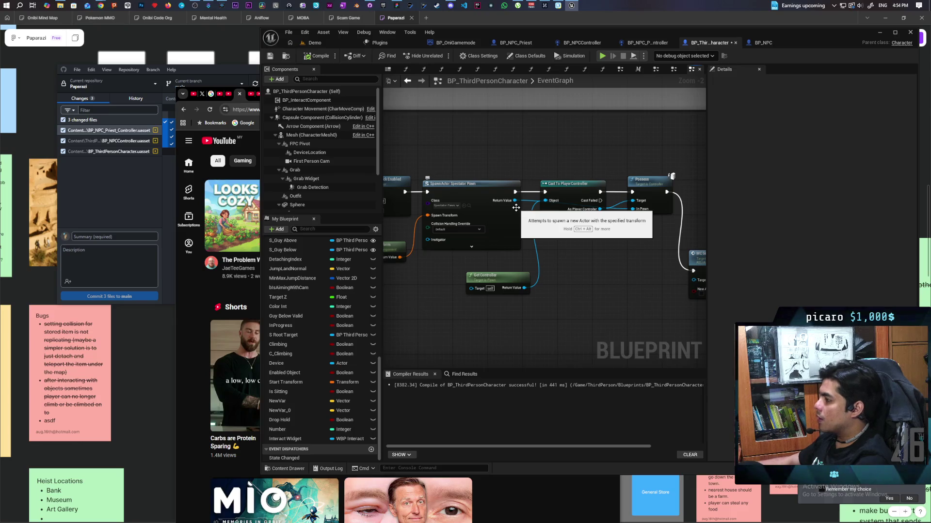
pyautogui.moveTo(571, 258)
pyautogui.mouseDown()
pyautogui.moveTo(583, 265)
pyautogui.moveTo(571, 259)
pyautogui.mouseUp()
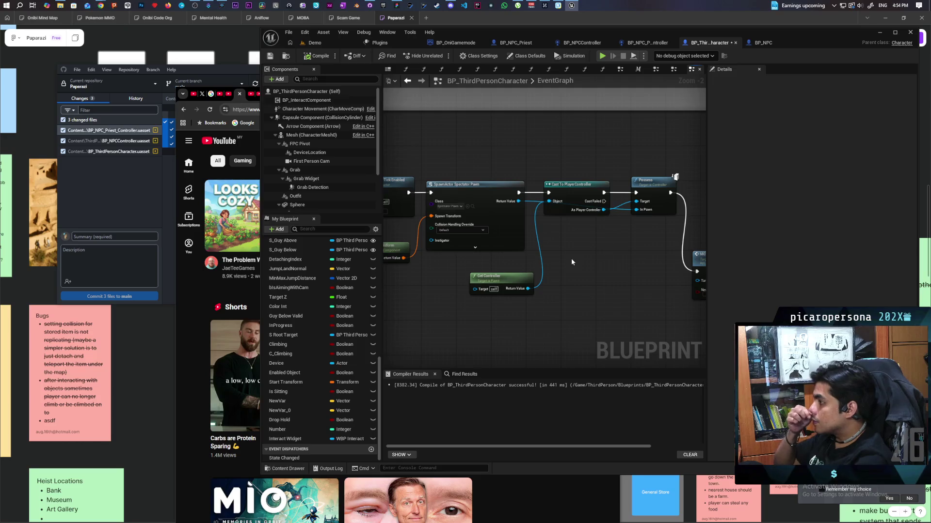
pyautogui.click(572, 188)
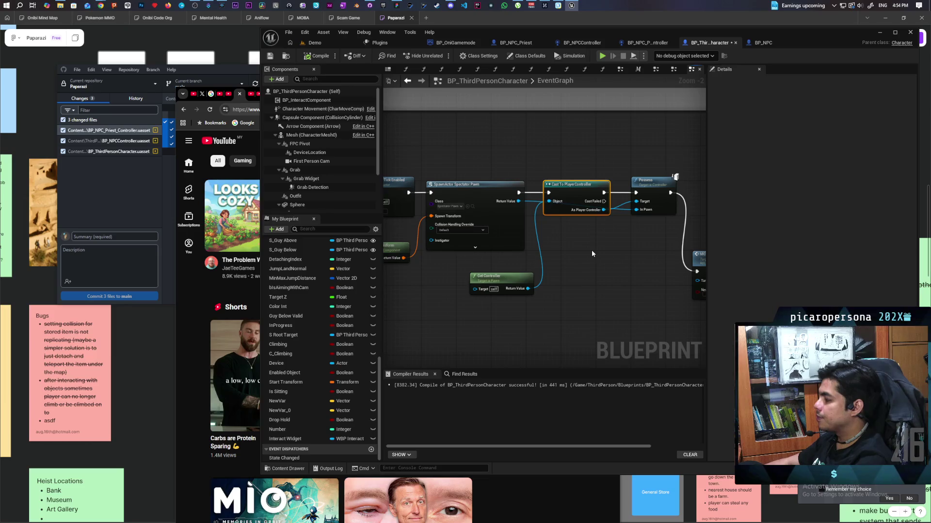
# Pan to the MC Set Collision and Set Actor Enable Collision nodes, dismissing a component-type list
pyautogui.moveTo(565, 277); pyautogui.dragTo(516, 260)
pyautogui.scroll(1, 515, 260)
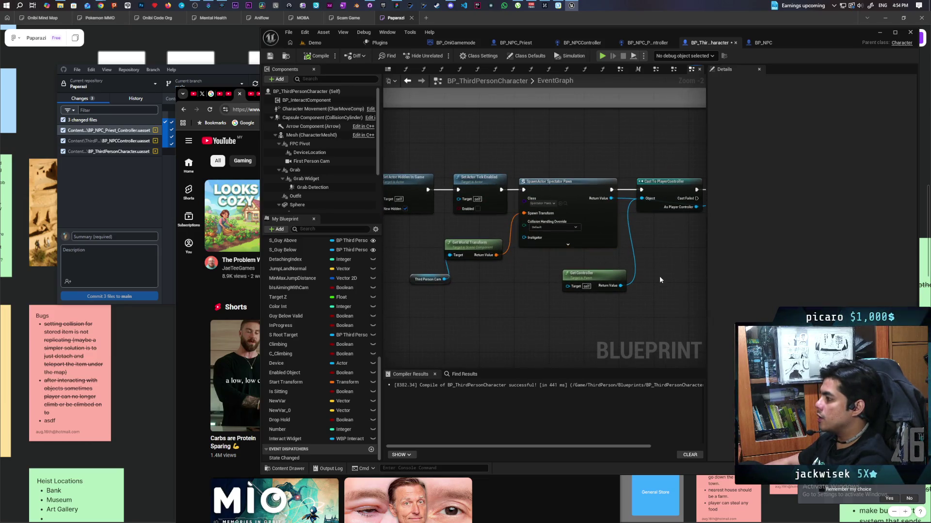
pyautogui.scroll(-1, 659, 275)
pyautogui.click(269, 79)
pyautogui.press('Escape')
pyautogui.moveTo(535, 271)
pyautogui.mouseDown()
pyautogui.moveTo(440, 243)
pyautogui.moveTo(504, 274)
pyautogui.moveTo(570, 221)
pyautogui.moveTo(544, 271)
pyautogui.mouseUp()
pyautogui.moveTo(489, 313); pyautogui.dragTo(440, 291)
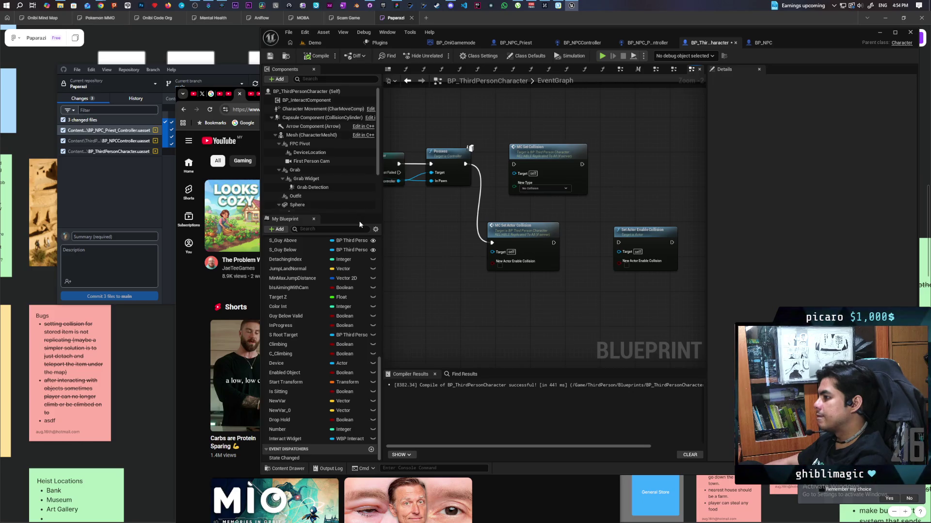
# Filter Details by 'collis' and check collision on Sphere, StaticMesh, Mesh, Grab Widget and Grab Detection
pyautogui.scroll(-3, 332, 204)
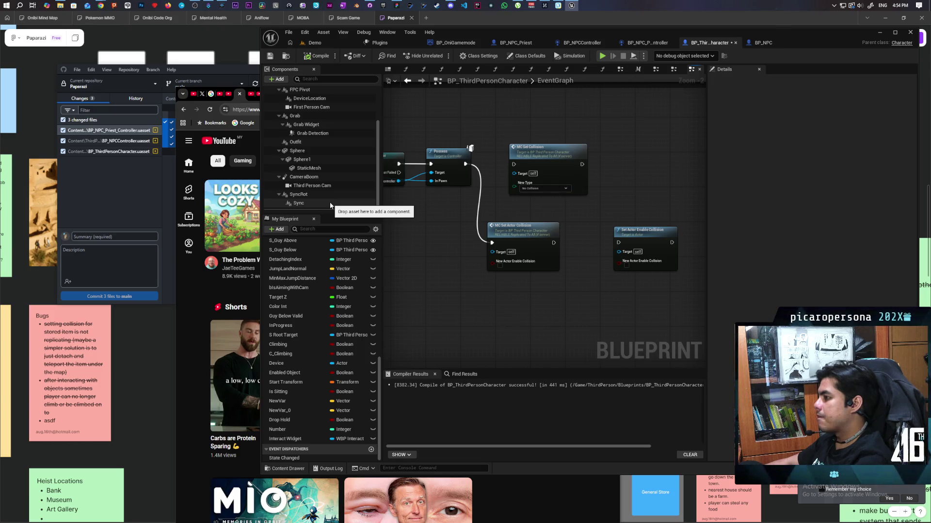
pyautogui.click(303, 150)
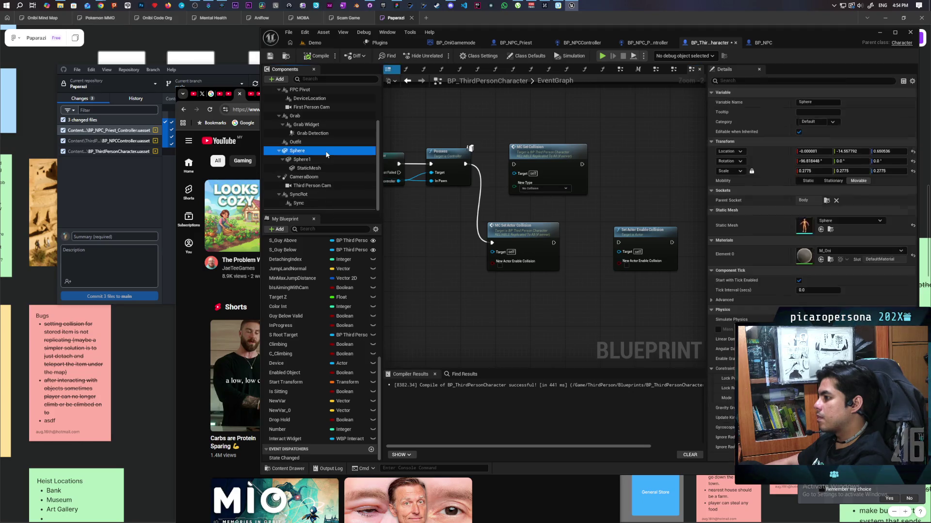
pyautogui.write('collisi')
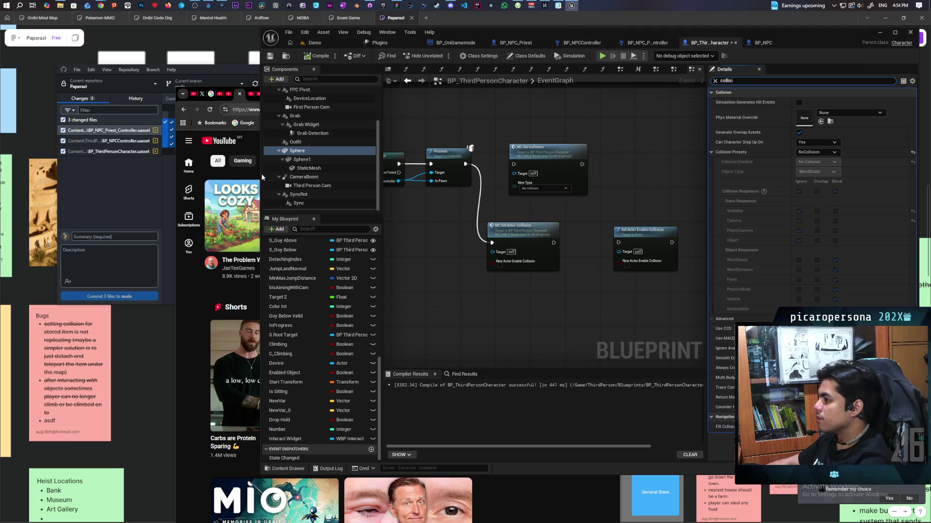
pyautogui.click(303, 160)
pyautogui.click(309, 168)
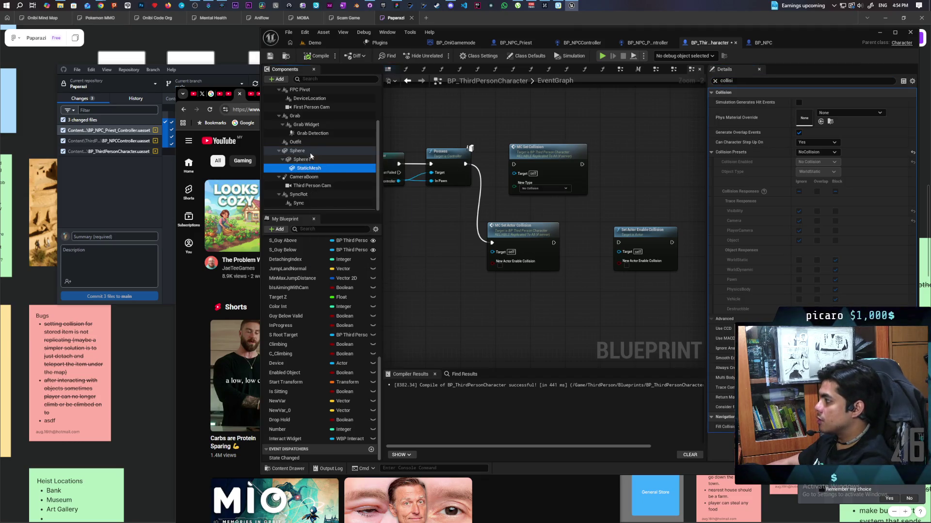
pyautogui.scroll(3, 311, 156)
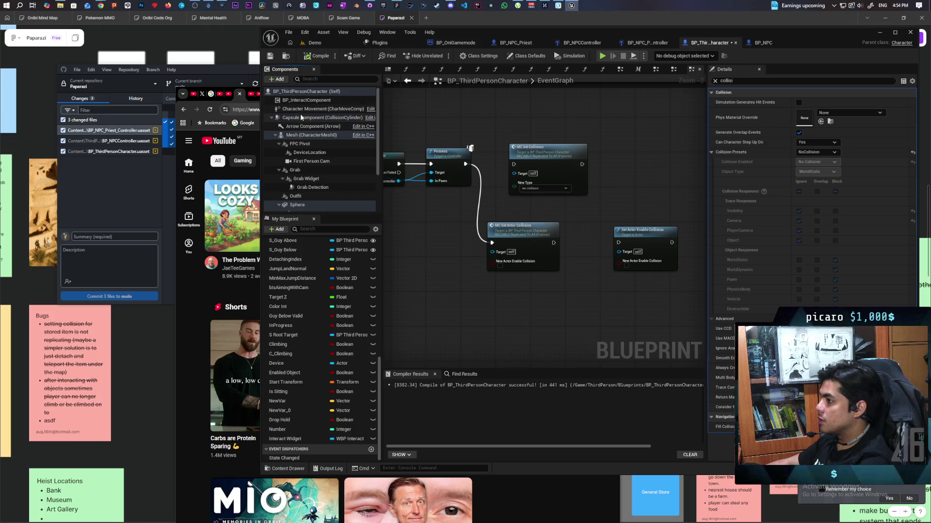
pyautogui.click(310, 135)
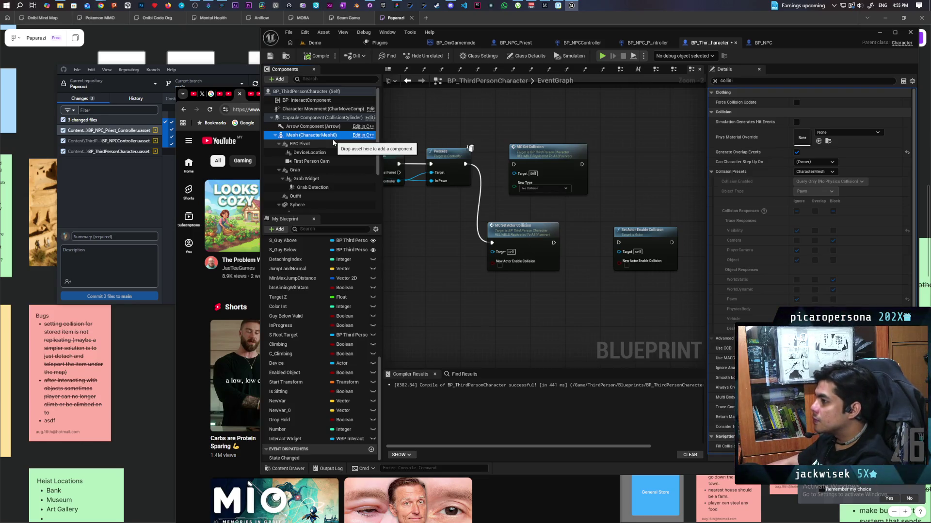
pyautogui.click(320, 150)
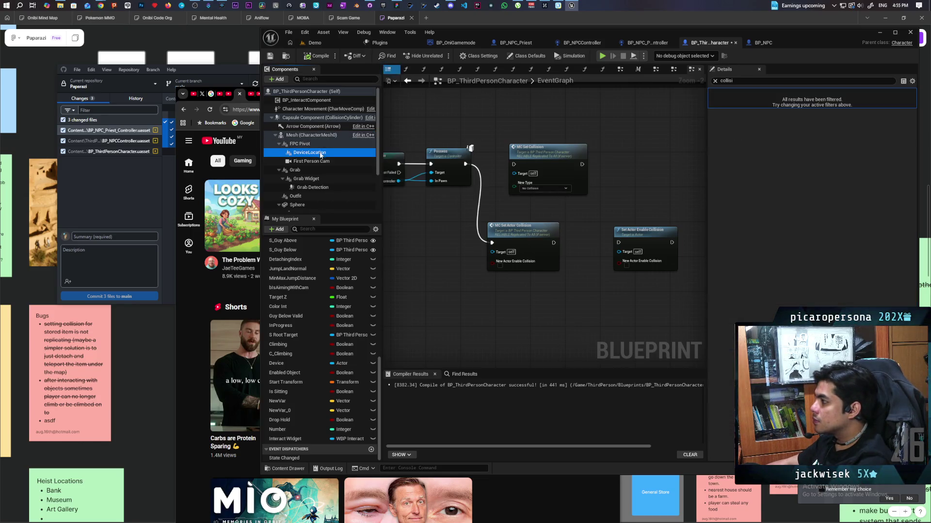
pyautogui.click(318, 161)
pyautogui.click(315, 178)
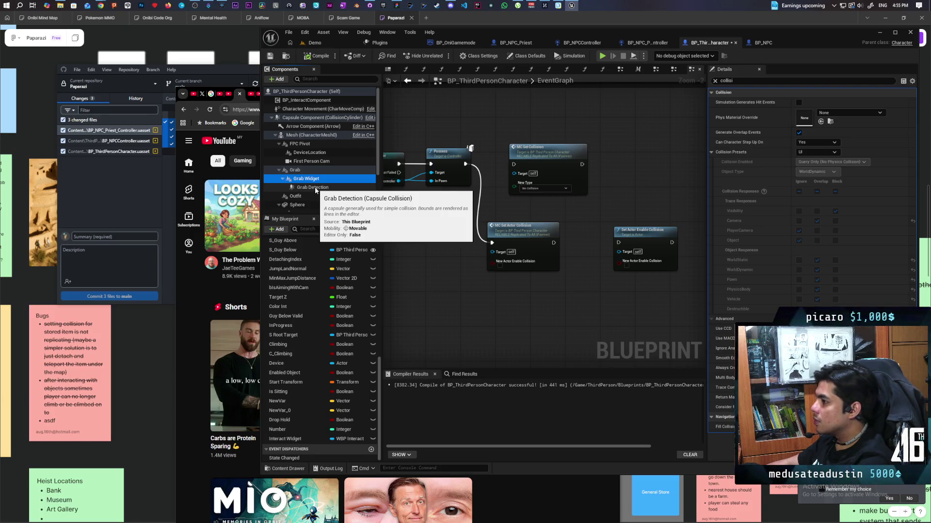
pyautogui.click(316, 190)
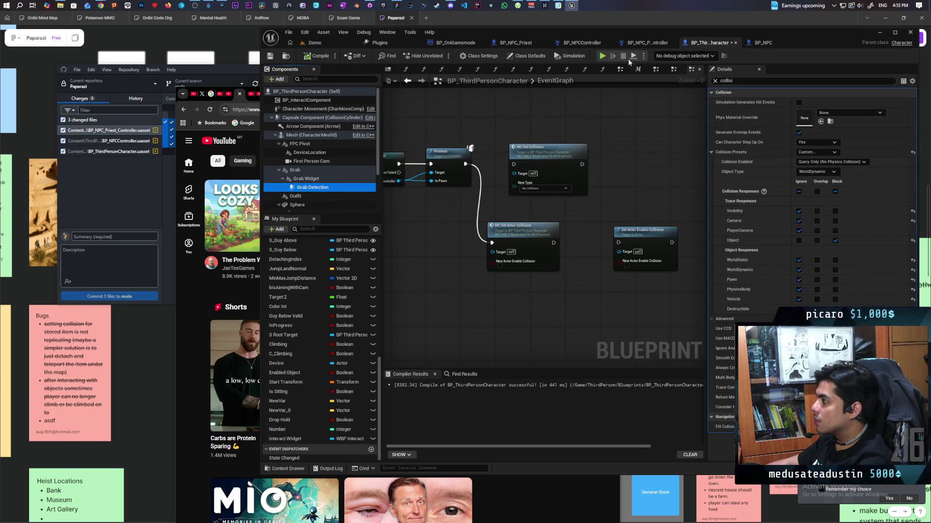
# Look through BP_NPC and BP_NPC_Priest_Controller, then open BP_NPCController's Perception graph
pyautogui.click(764, 43)
pyautogui.click(665, 44)
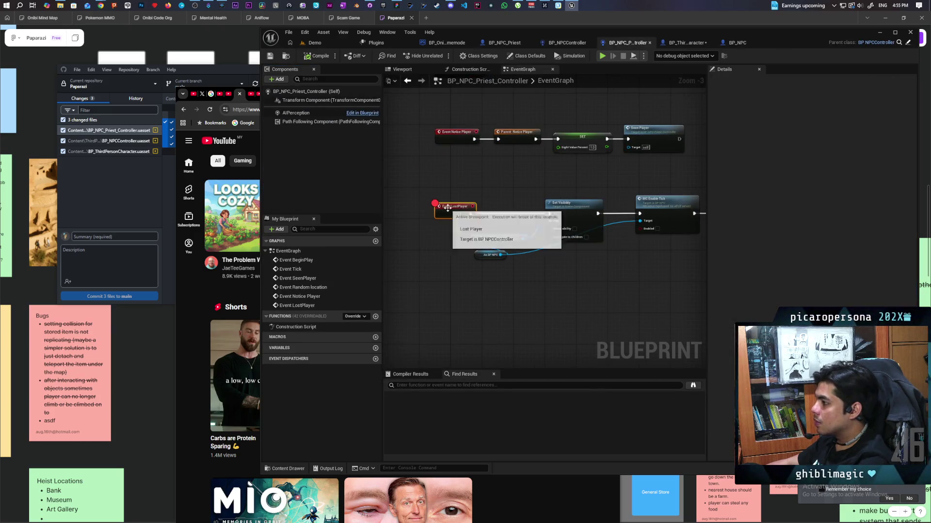
pyautogui.scroll(-4, 503, 168)
pyautogui.moveTo(503, 168); pyautogui.dragTo(461, 224)
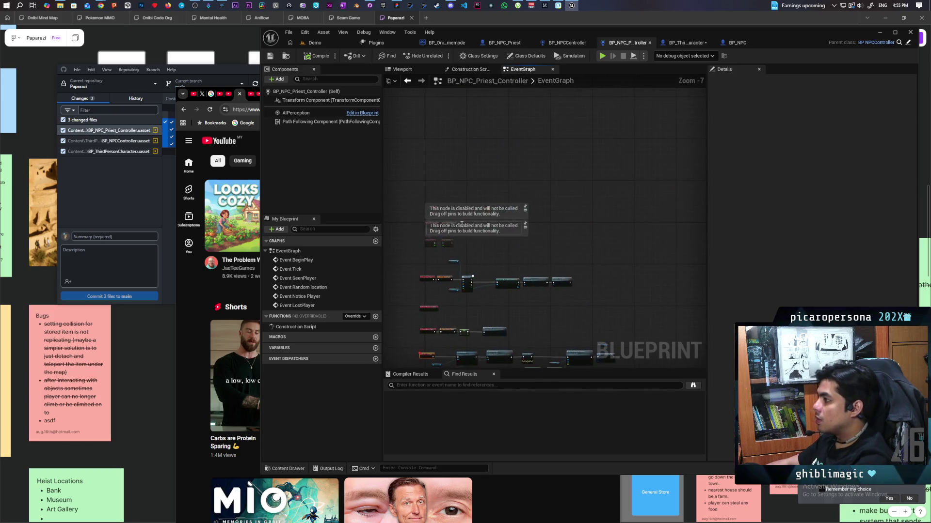
pyautogui.click(567, 43)
pyautogui.scroll(-5, 488, 144)
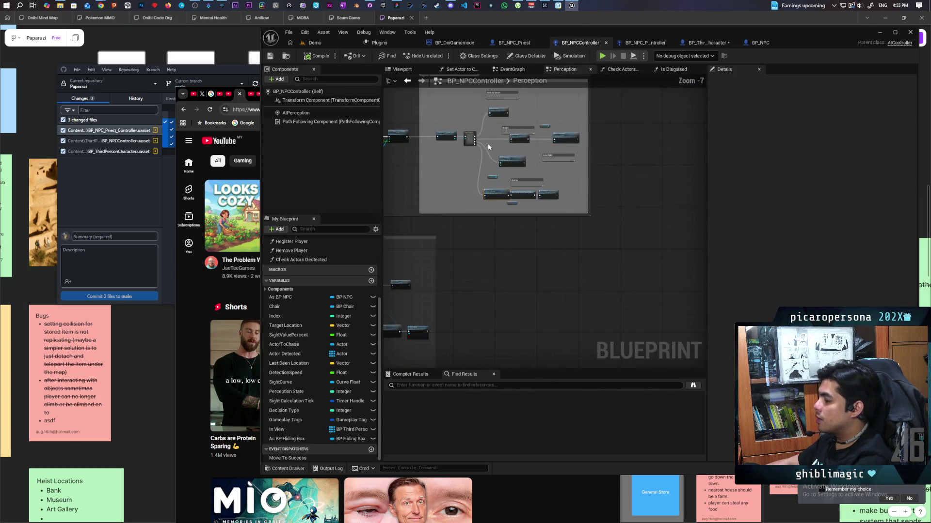
# Pan to the Register and Remove Player nodes and select Remove Player to see its NewItem input
pyautogui.scroll(9, 477, 131)
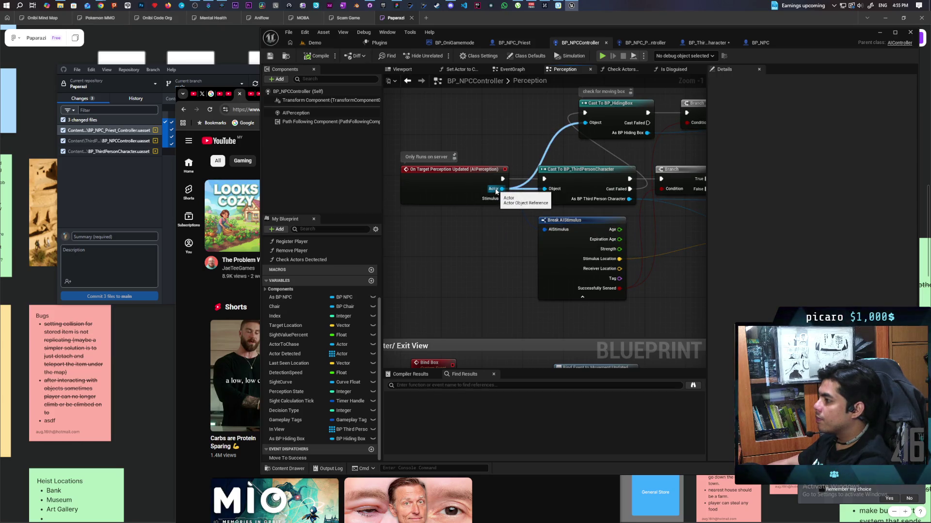
pyautogui.moveTo(643, 234)
pyautogui.mouseDown()
pyautogui.moveTo(409, 232)
pyautogui.moveTo(467, 282)
pyautogui.moveTo(498, 283)
pyautogui.moveTo(426, 277)
pyautogui.moveTo(698, 261)
pyautogui.moveTo(620, 269)
pyautogui.moveTo(684, 278)
pyautogui.moveTo(600, 283)
pyautogui.moveTo(629, 279)
pyautogui.moveTo(621, 294)
pyautogui.mouseUp()
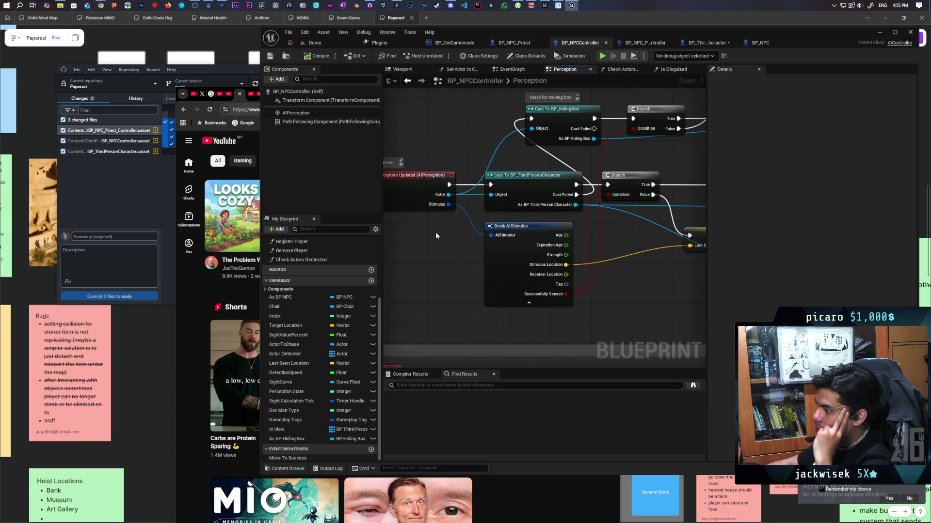
pyautogui.scroll(-3, 435, 236)
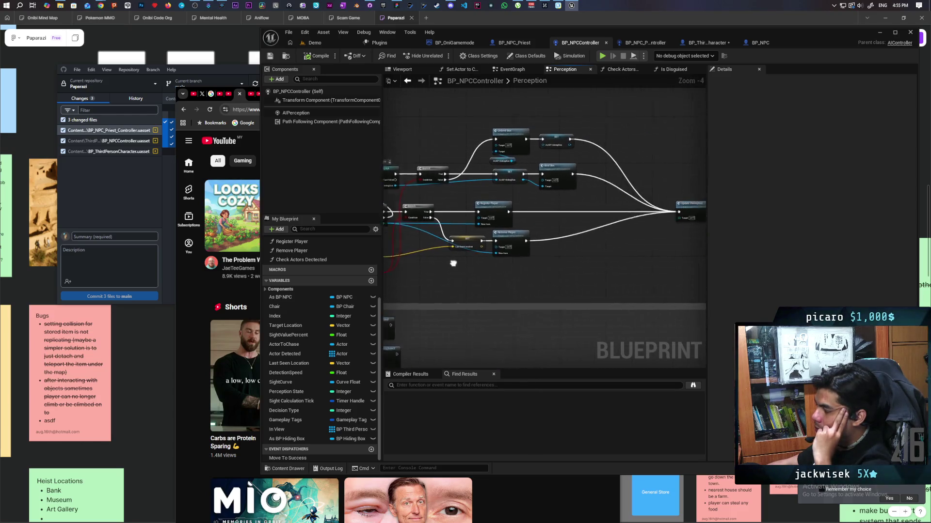
pyautogui.scroll(2, 567, 258)
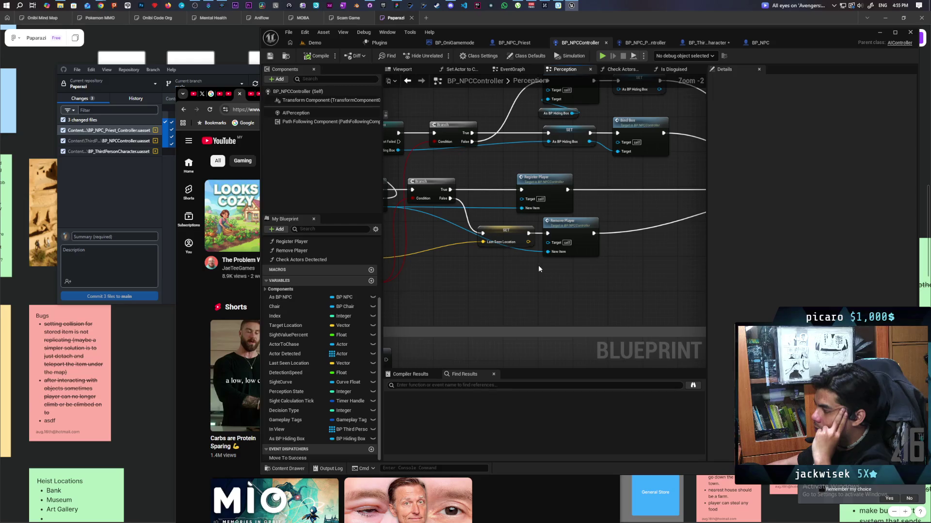
pyautogui.moveTo(534, 266)
pyautogui.mouseDown()
pyautogui.moveTo(625, 266)
pyautogui.moveTo(517, 266)
pyautogui.moveTo(628, 245)
pyautogui.moveTo(609, 260)
pyautogui.moveTo(573, 258)
pyautogui.moveTo(650, 258)
pyautogui.moveTo(510, 271)
pyautogui.mouseUp()
pyautogui.moveTo(595, 267)
pyautogui.mouseDown()
pyautogui.moveTo(556, 309)
pyautogui.moveTo(625, 305)
pyautogui.moveTo(551, 295)
pyautogui.moveTo(590, 303)
pyautogui.mouseUp()
pyautogui.click(599, 260)
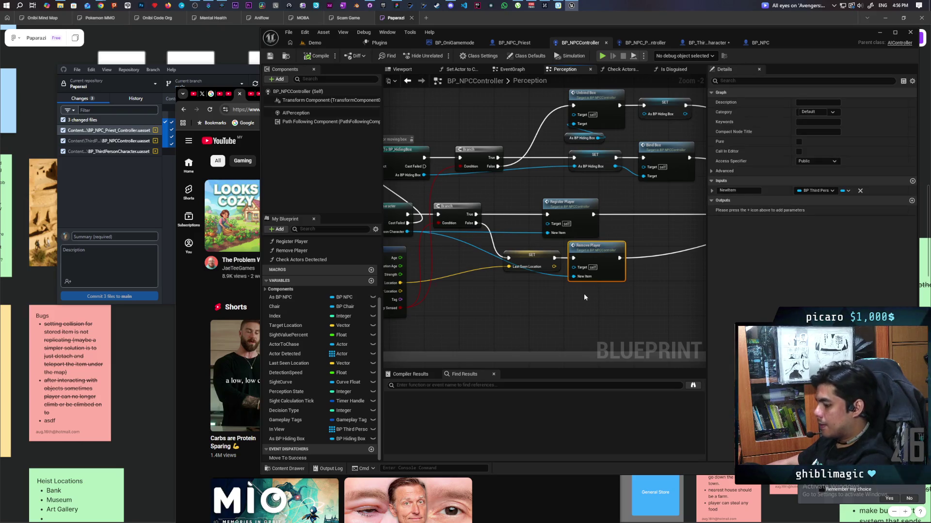
pyautogui.moveTo(556, 300)
pyautogui.mouseDown()
pyautogui.moveTo(418, 309)
pyautogui.moveTo(500, 287)
pyautogui.mouseUp()
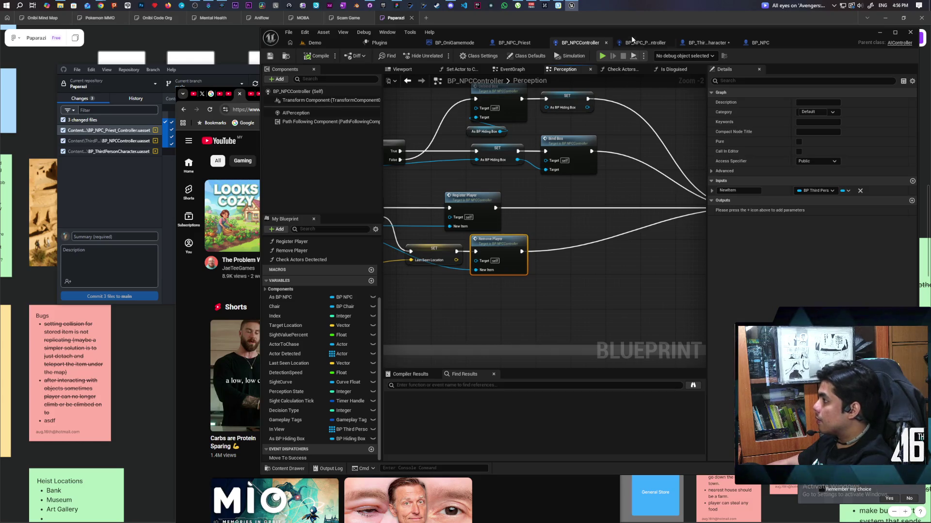
# Paste a Remove Player node into BP_NPC_Priest_Controller's event graph beside the event nodes
pyautogui.click(630, 45)
pyautogui.scroll(3, 571, 263)
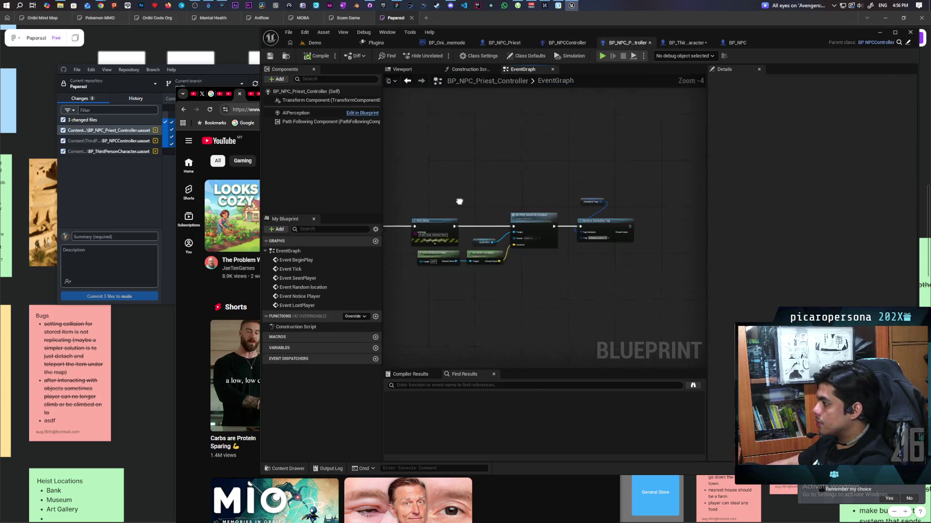
pyautogui.moveTo(486, 196); pyautogui.dragTo(633, 191)
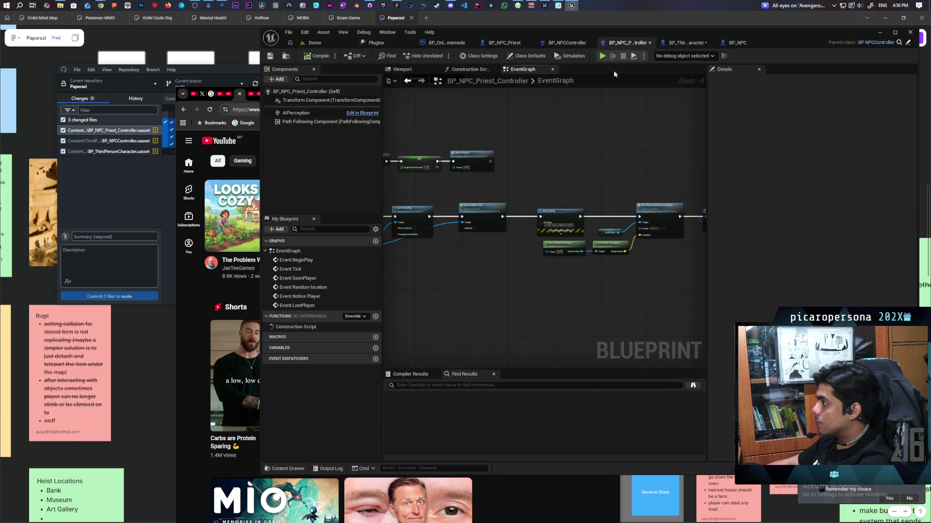
pyautogui.moveTo(580, 173)
pyautogui.mouseDown()
pyautogui.moveTo(571, 295)
pyautogui.moveTo(600, 257)
pyautogui.moveTo(673, 272)
pyautogui.moveTo(626, 263)
pyautogui.mouseUp()
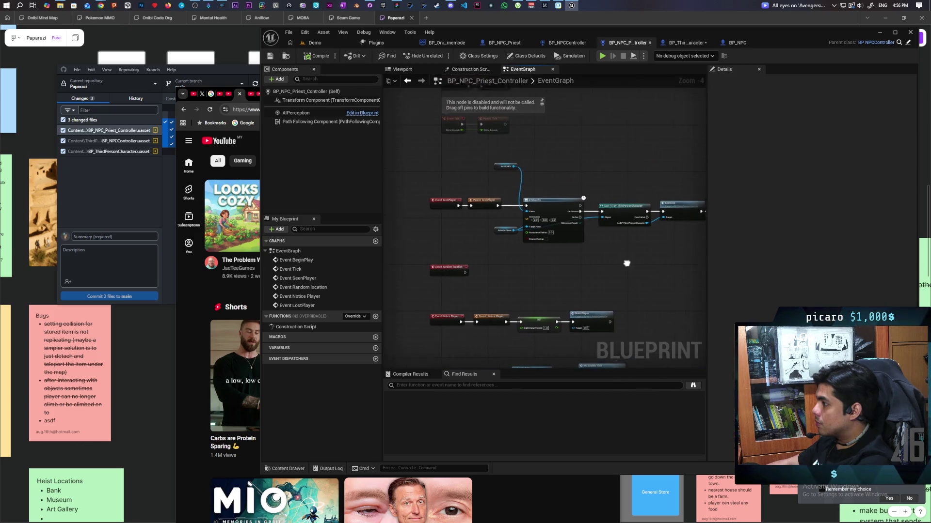
pyautogui.scroll(3, 563, 243)
pyautogui.hotkey('ctrl', 'v')
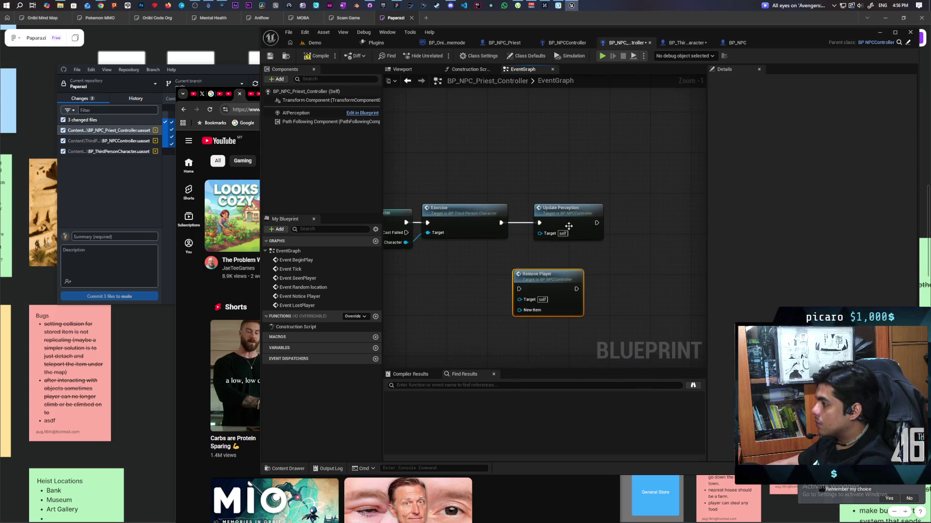
# Insert Remove Player between Exorcise and Update Perception, wire Character to New Item, save, return to Demo
pyautogui.moveTo(568, 226); pyautogui.dragTo(632, 222)
pyautogui.moveTo(568, 276); pyautogui.dragTo(551, 214)
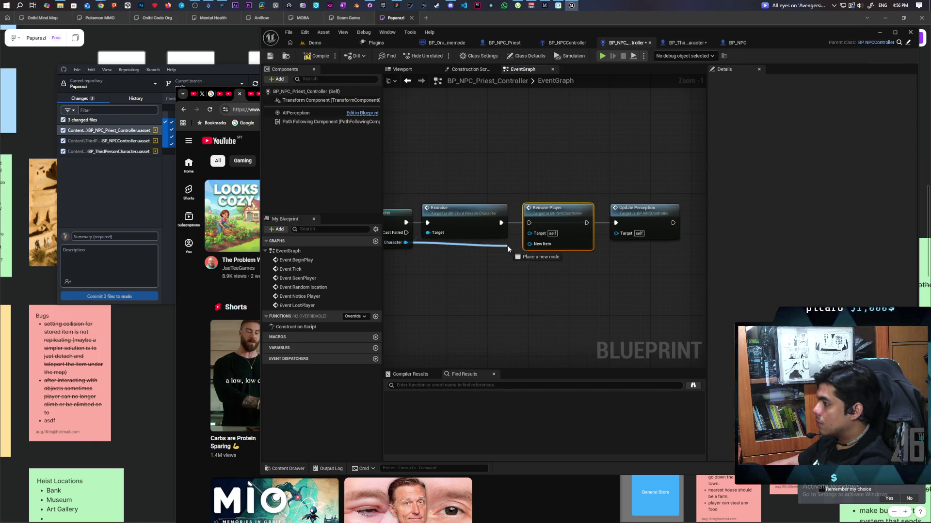
pyautogui.moveTo(533, 244); pyautogui.dragTo(531, 224)
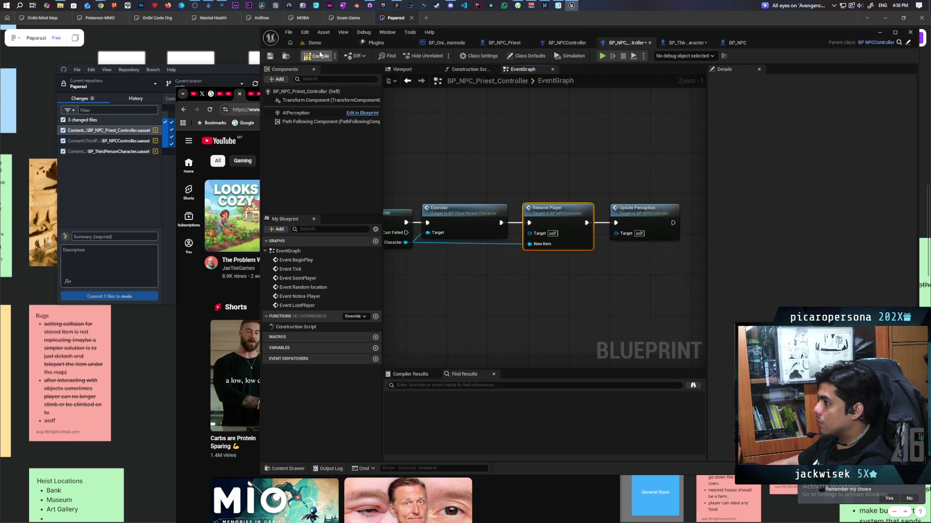
pyautogui.hotkey('ctrl', 'shift', 's')
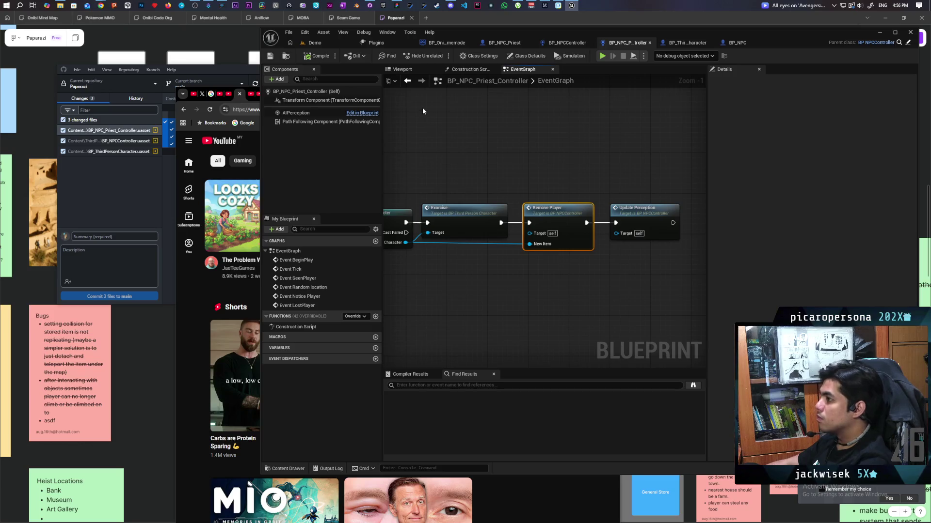
pyautogui.click(330, 42)
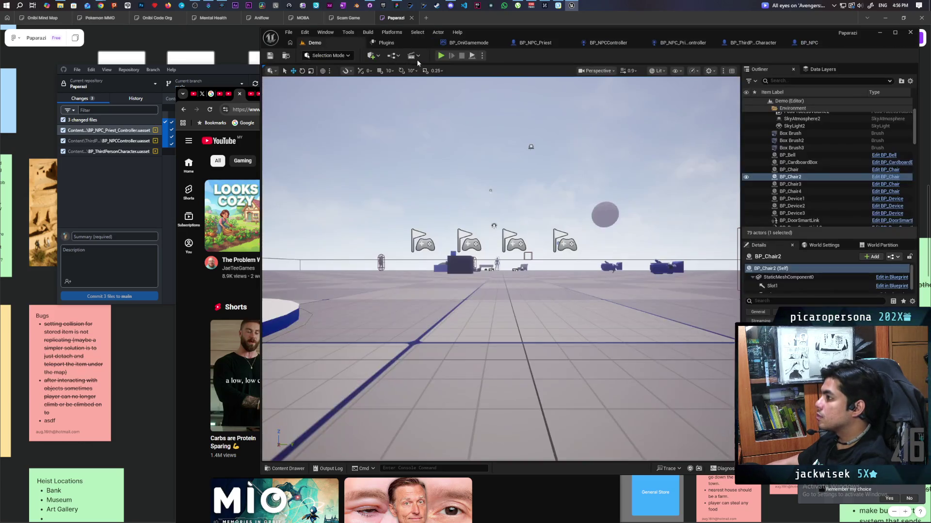
# Run a three-client play session, remove the Event LostPlayer breakpoint when paused, and resume on Client 1
pyautogui.hotkey('alt', 'p')
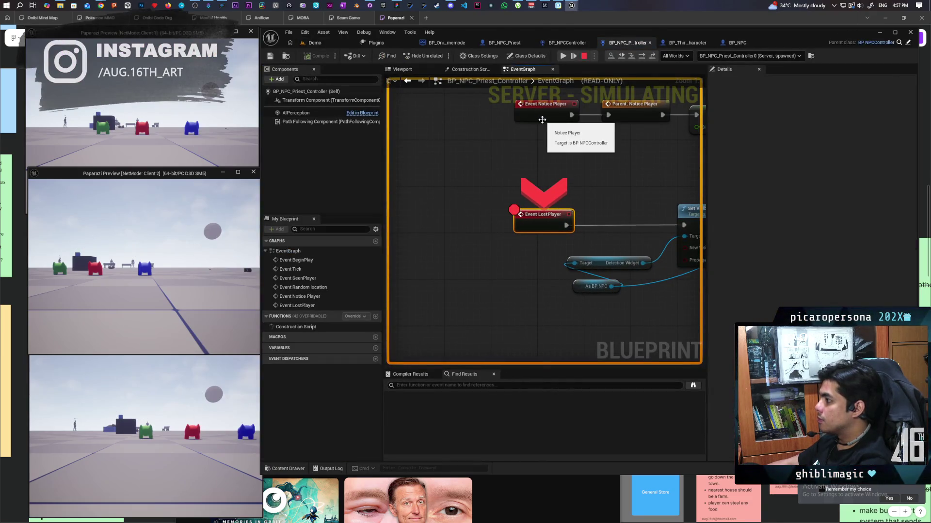
pyautogui.rightClick(543, 232)
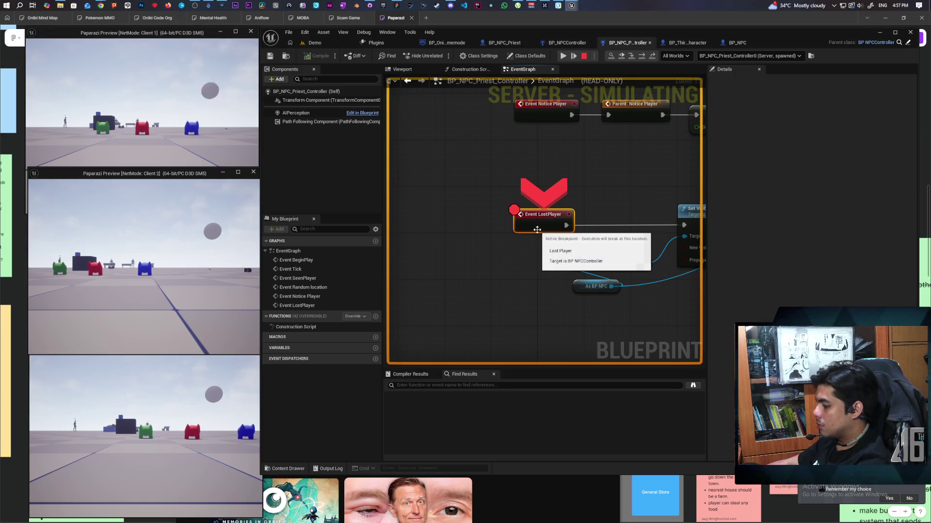
pyautogui.click(568, 245)
pyautogui.click(624, 56)
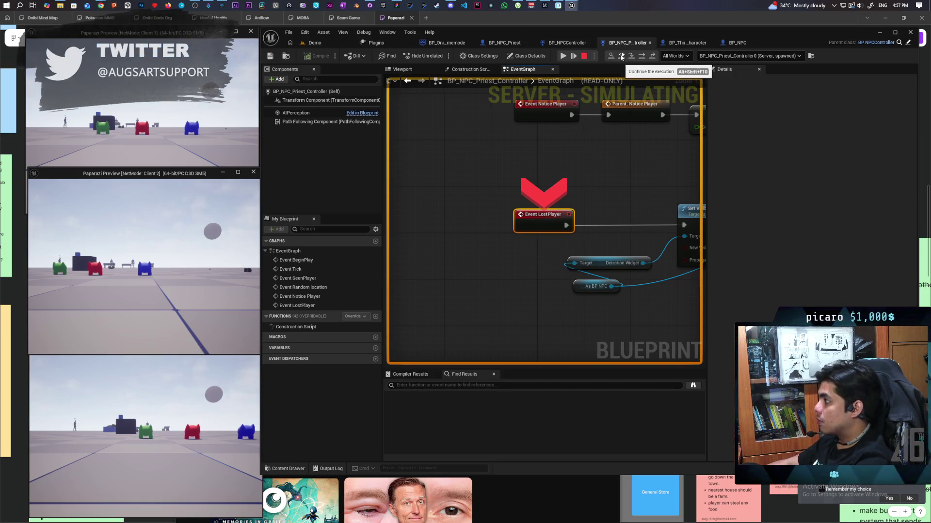
pyautogui.click(237, 152)
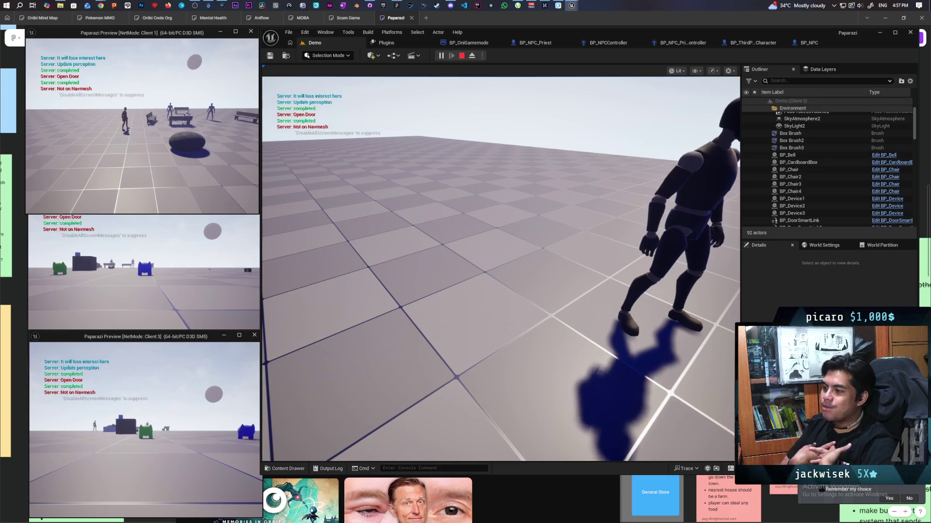
# Run the show Collision console command in the game view to display collision outlines
pyautogui.click(557, 188)
pyautogui.press('`')
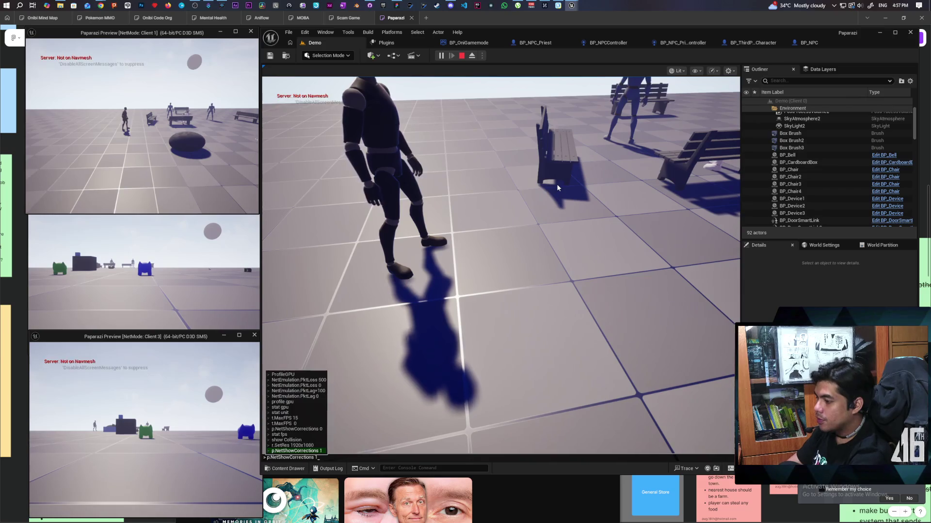
pyautogui.press('Up')
pyautogui.press('Up')
pyautogui.press('Return')
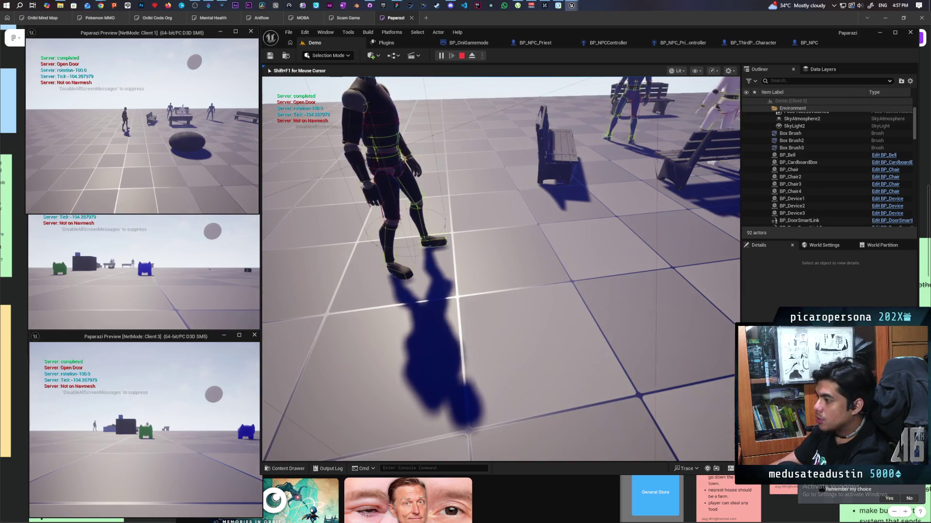
# Fly the spectator camera around the benches, ball and NPCs, then end the play session
pyautogui.press('w')
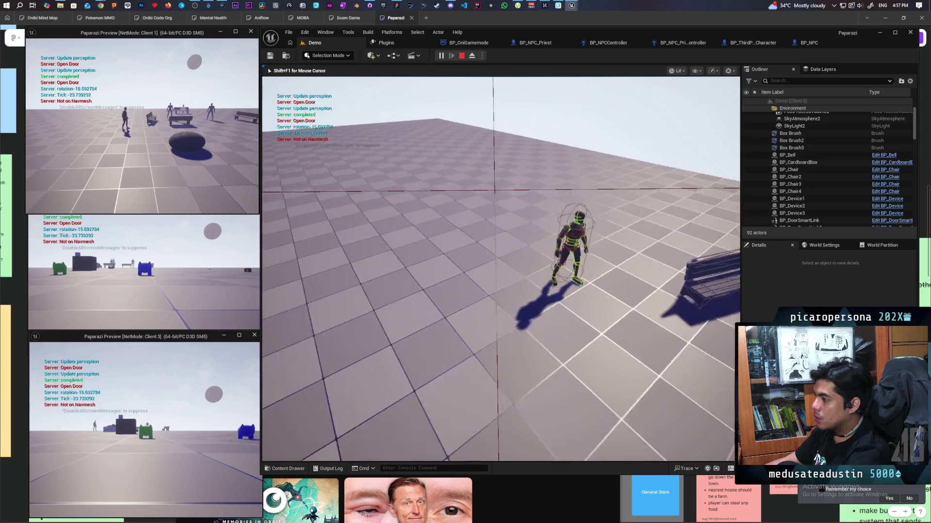
pyautogui.press('w')
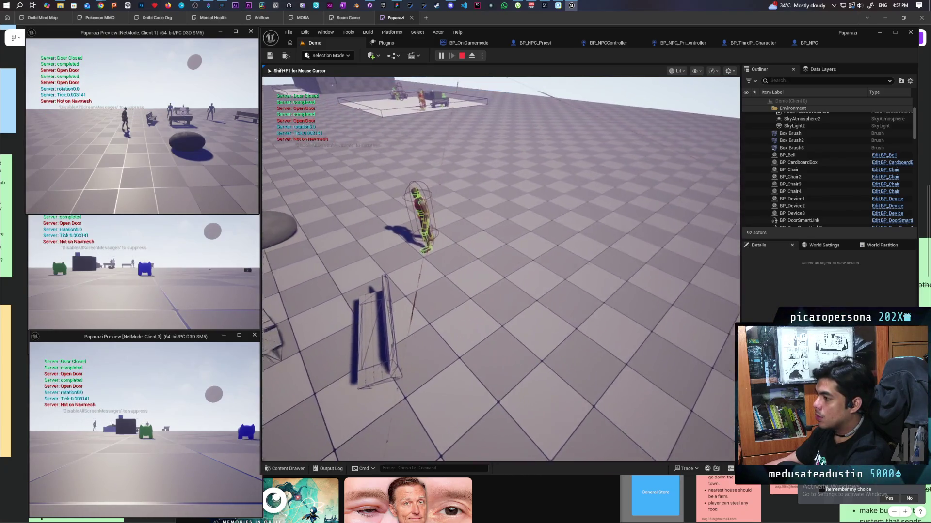
pyautogui.press('w')
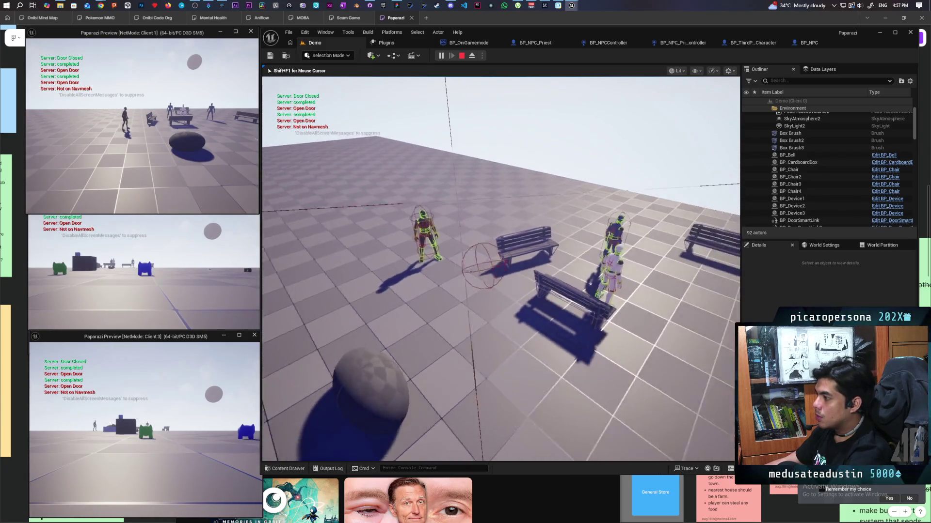
pyautogui.press('w')
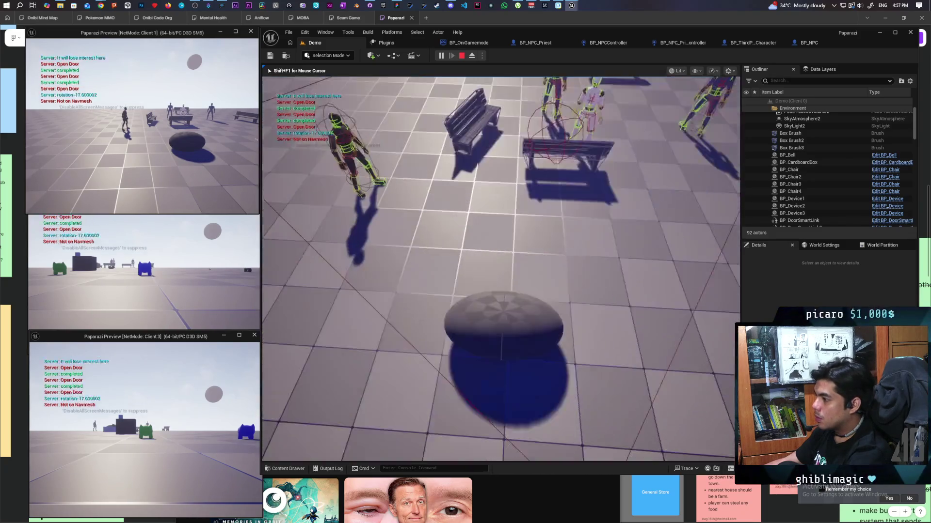
pyautogui.press('s')
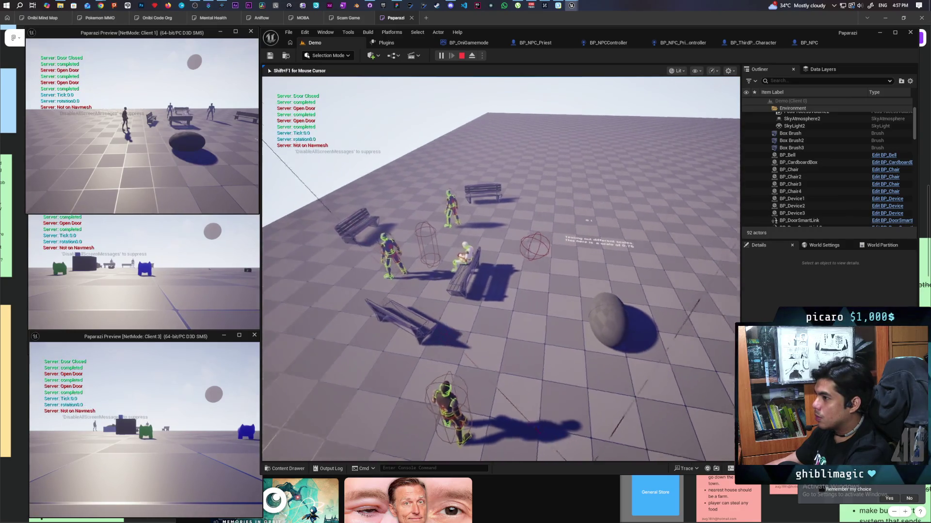
pyautogui.press('d')
pyautogui.press('w')
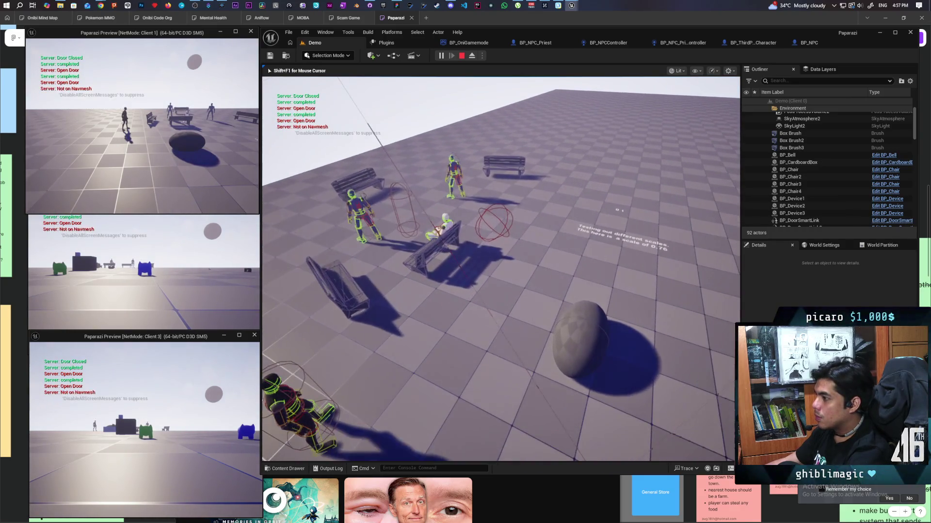
pyautogui.press('d')
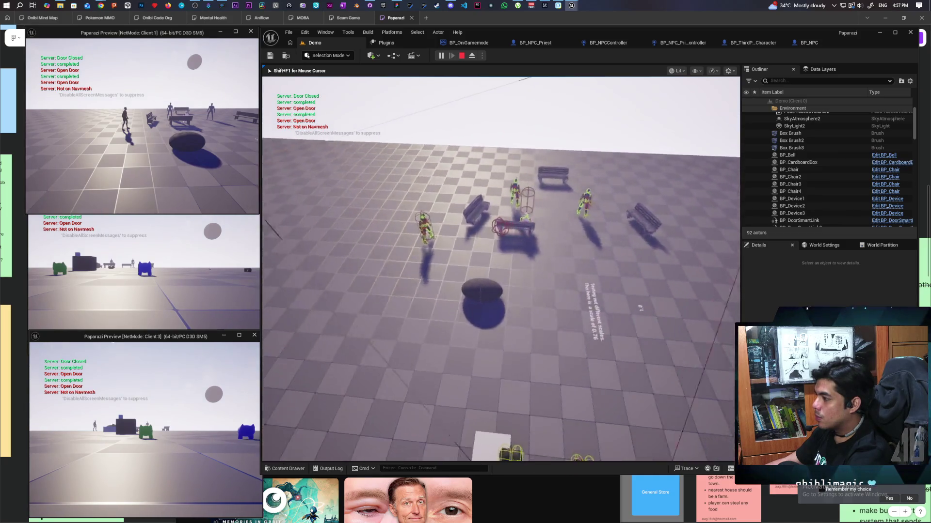
pyautogui.press('w')
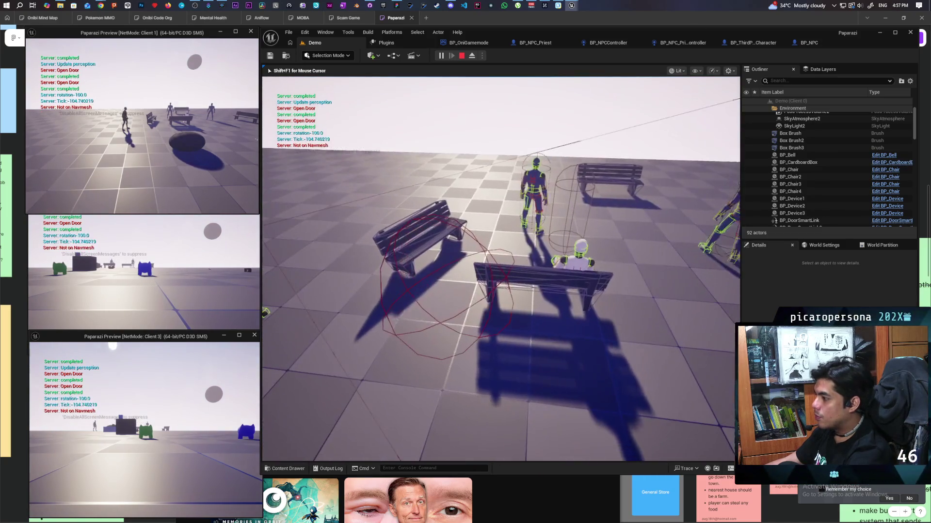
pyautogui.press('s')
pyautogui.press('w')
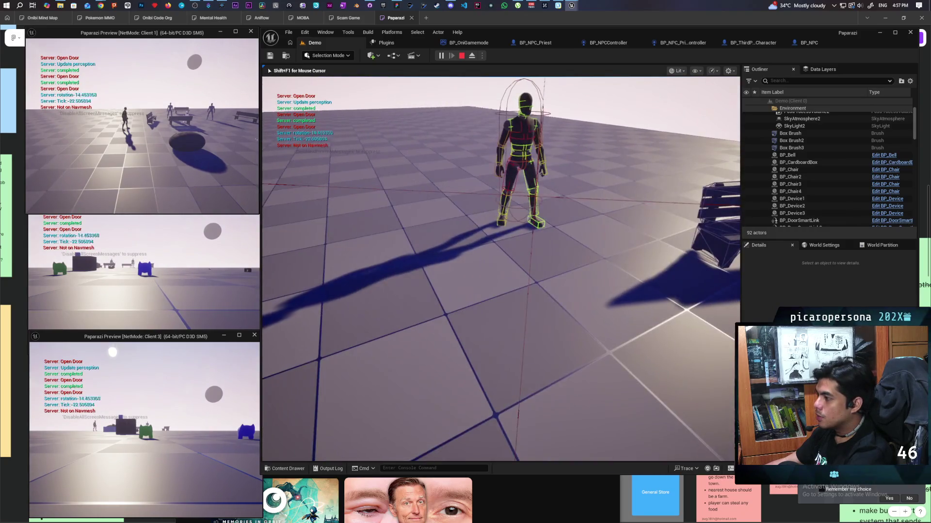
pyautogui.press('s')
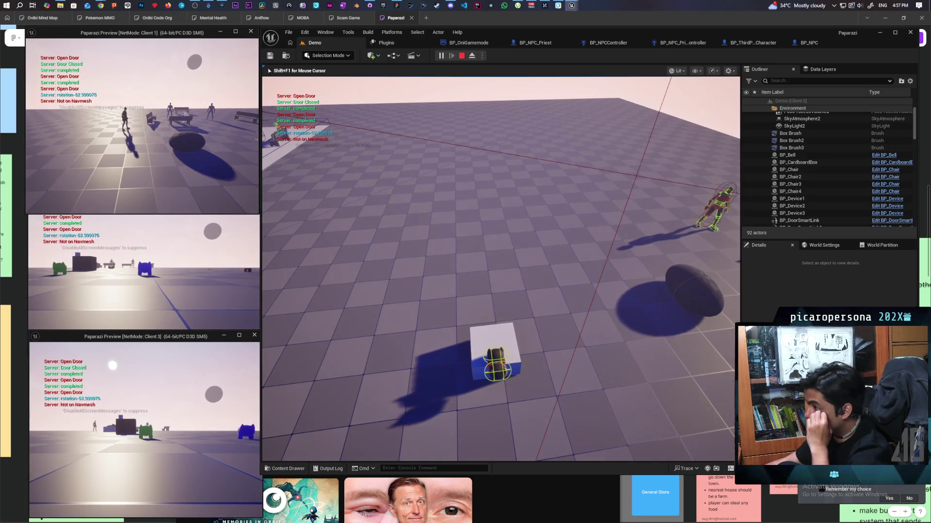
pyautogui.press('Escape')
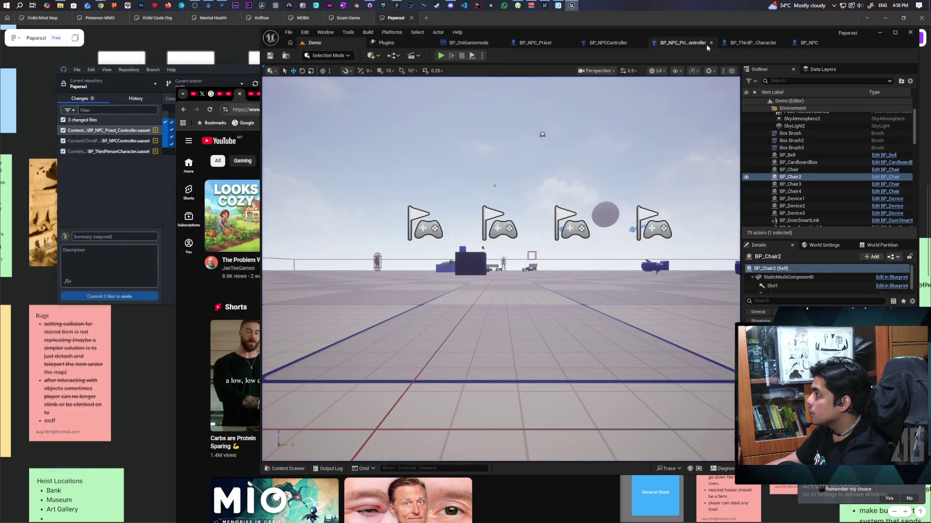
# Switch from the BP_NPC blueprint to BP_ThirdPersonCharacter's event graph
pyautogui.click(802, 44)
pyautogui.scroll(-6, 625, 208)
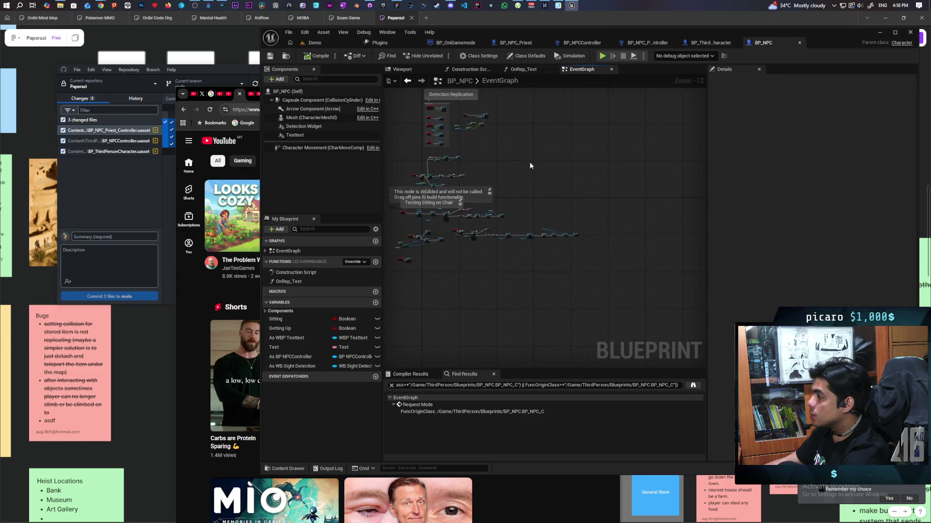
pyautogui.click(711, 43)
pyautogui.scroll(-4, 639, 145)
pyautogui.scroll(4, 639, 222)
pyautogui.scroll(1, 639, 222)
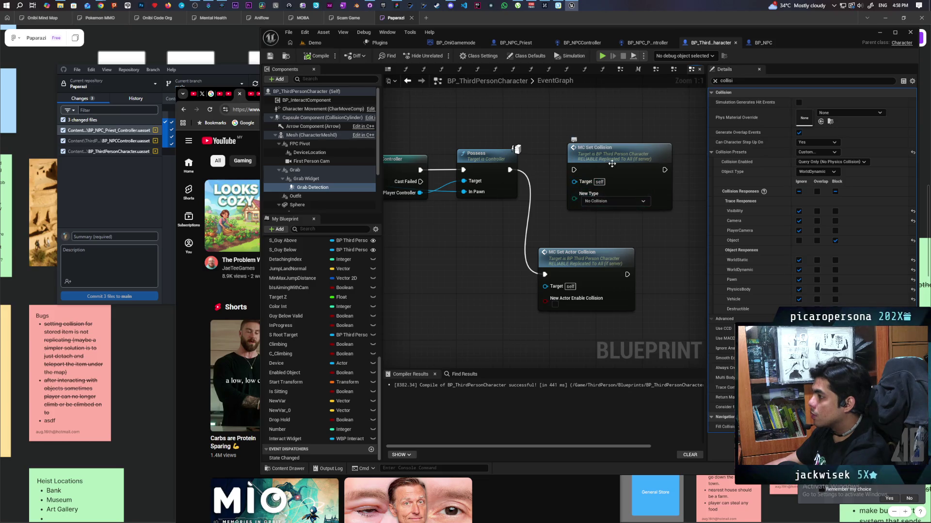
# Place MC Set Actor Collision right after Possess and settle MC Set Collision below it
pyautogui.moveTo(618, 163); pyautogui.dragTo(478, 297)
pyautogui.moveTo(579, 263); pyautogui.dragTo(586, 154)
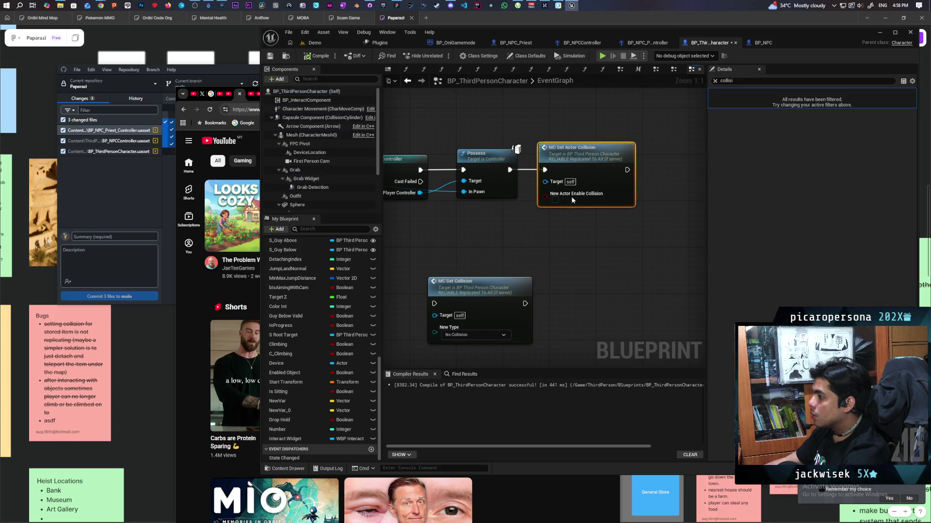
pyautogui.moveTo(484, 288); pyautogui.dragTo(532, 296)
pyautogui.scroll(-3, 566, 259)
pyautogui.moveTo(567, 259); pyautogui.dragTo(685, 264)
pyautogui.moveTo(624, 258)
pyautogui.mouseDown()
pyautogui.moveTo(577, 287)
pyautogui.moveTo(545, 273)
pyautogui.mouseUp()
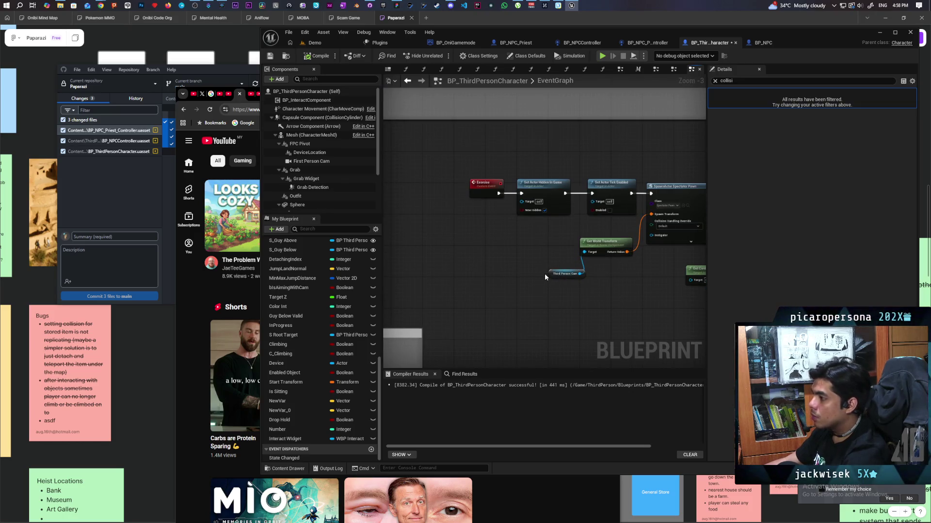
# Save, add a custom event named Resummon, and compile BP_ThirdPersonCharacter
pyautogui.click(269, 57)
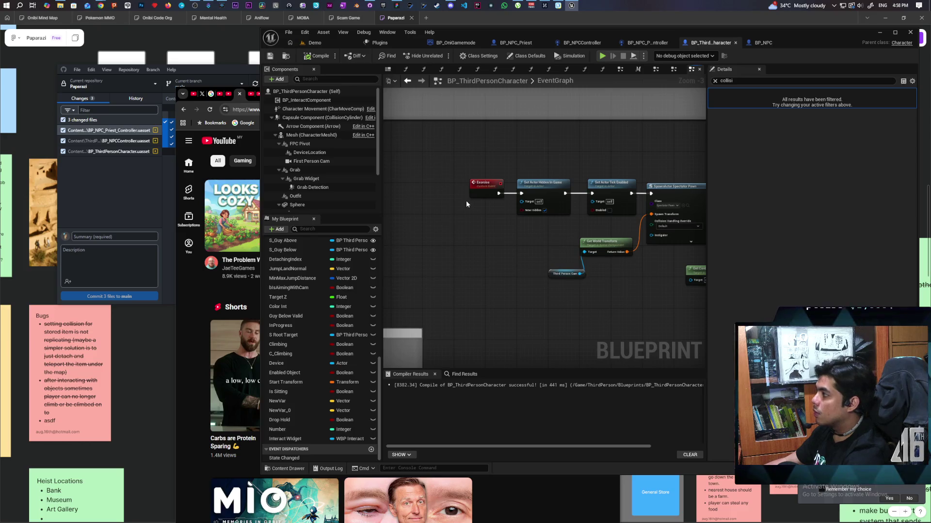
pyautogui.click(463, 308)
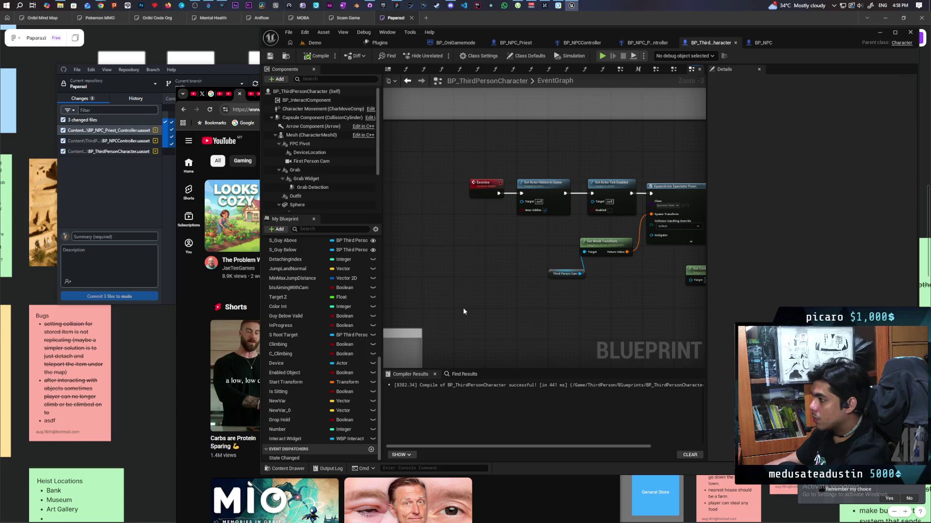
pyautogui.hotkey('ctrl', 'v')
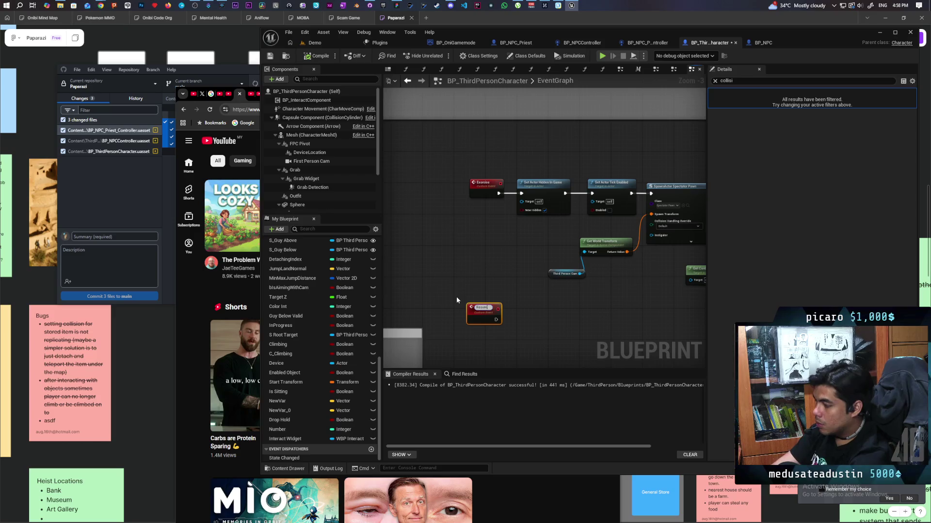
pyautogui.write('summon')
pyautogui.click(494, 281)
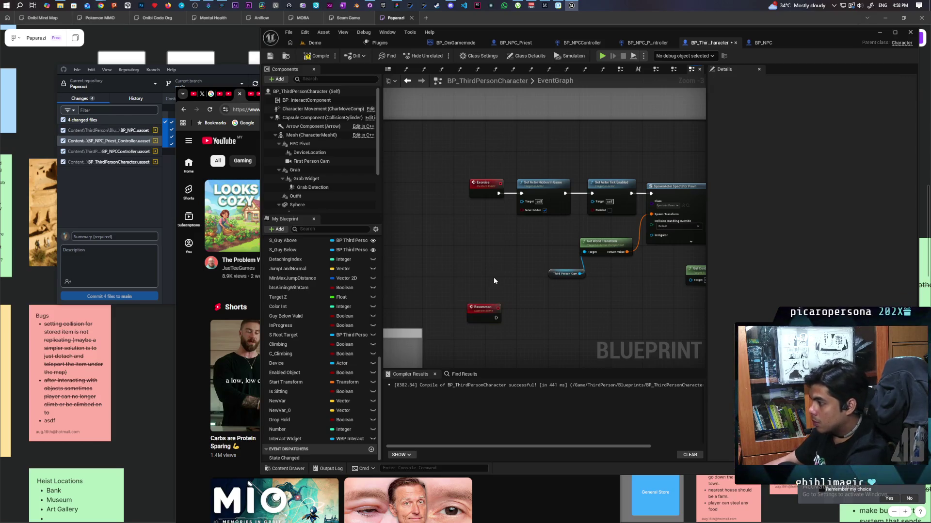
pyautogui.scroll(3, 492, 286)
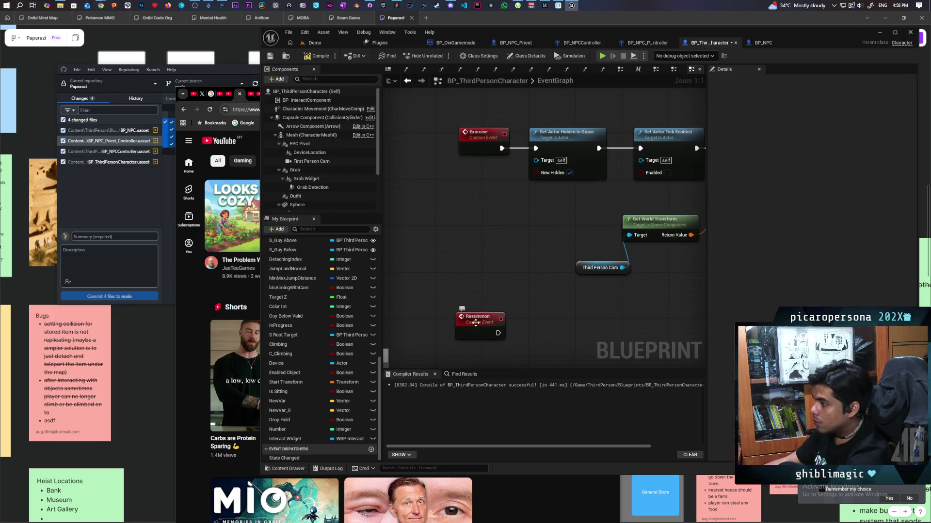
pyautogui.press('F7')
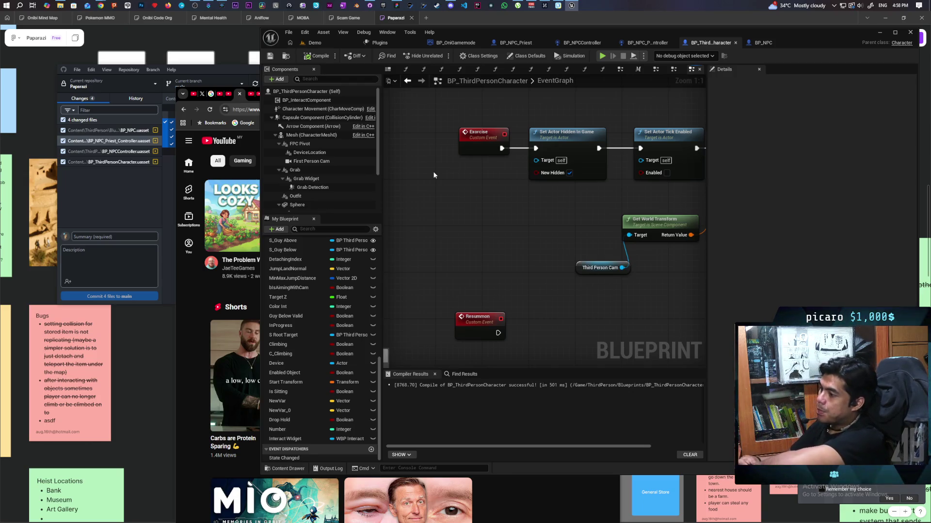
# Tuck the Get Controller node directly under Cast To PlayerController
pyautogui.scroll(-3, 510, 175)
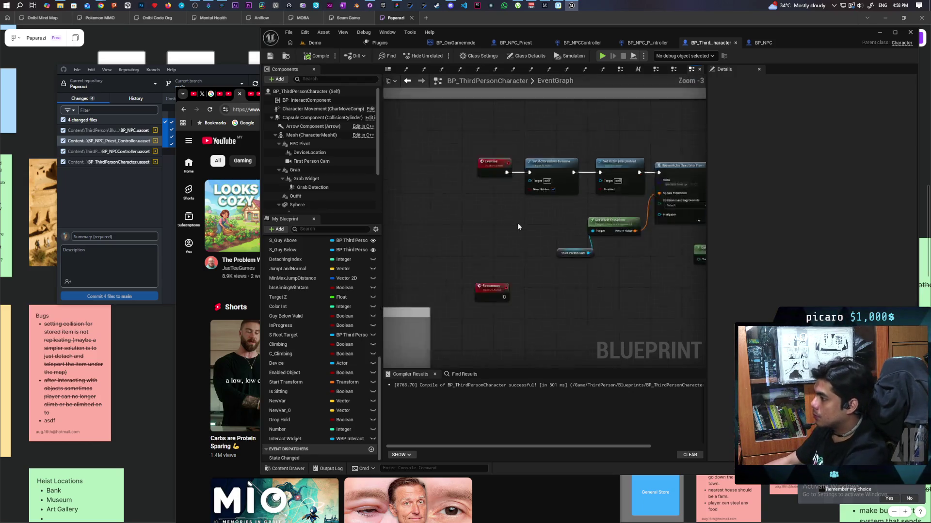
pyautogui.scroll(3, 544, 241)
pyautogui.moveTo(544, 241); pyautogui.dragTo(556, 272)
pyautogui.moveTo(446, 286)
pyautogui.mouseDown()
pyautogui.moveTo(542, 239)
pyautogui.moveTo(537, 228)
pyautogui.mouseUp()
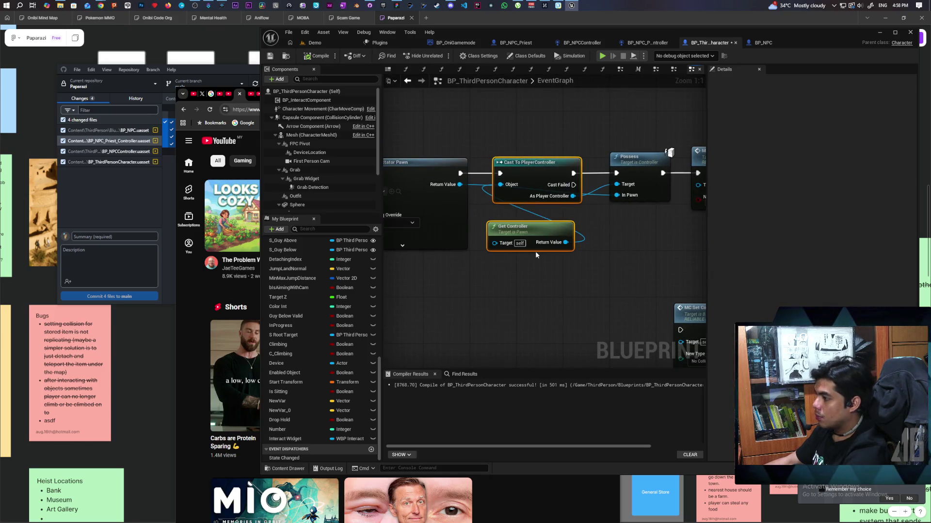
pyautogui.scroll(-11, 535, 255)
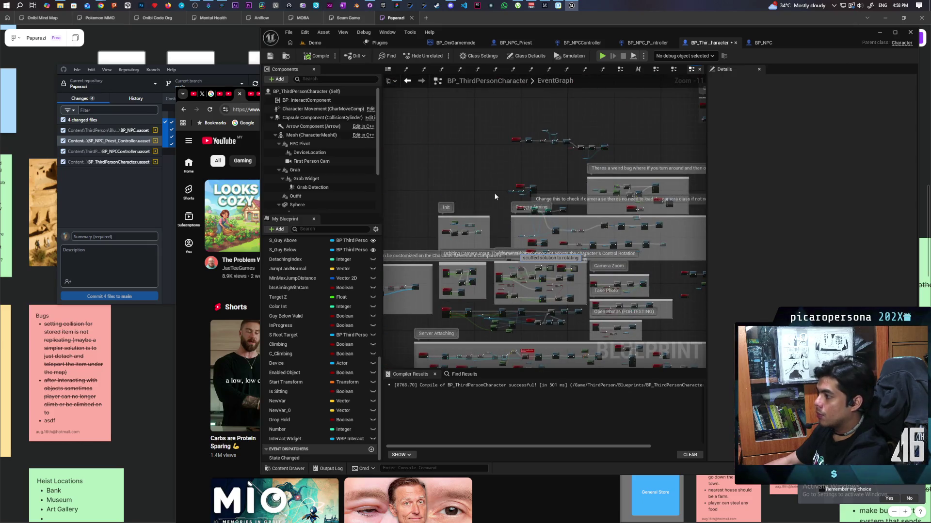
# Zoom out over the comment groups, then zoom in and pan to the Event Possessed nodes
pyautogui.scroll(3, 496, 194)
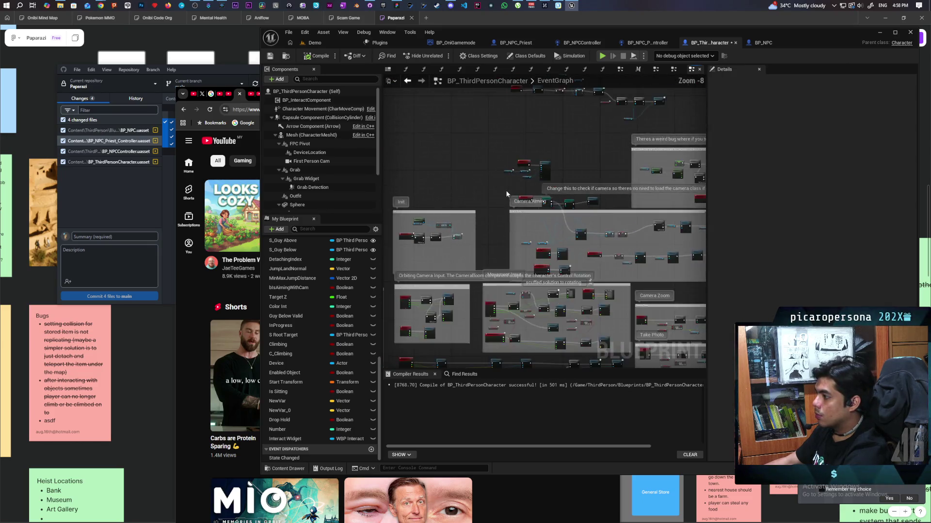
pyautogui.scroll(-2, 505, 193)
pyautogui.scroll(2, 589, 187)
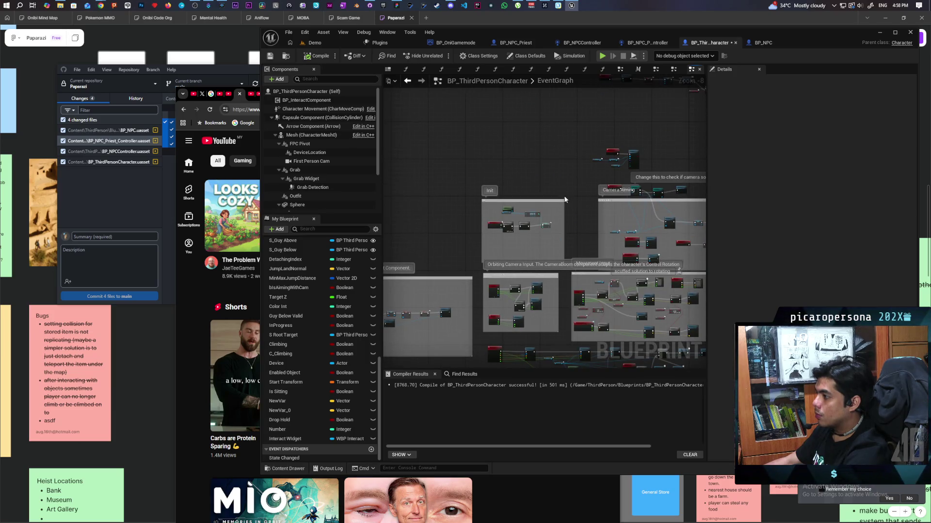
pyautogui.scroll(3, 525, 210)
pyautogui.scroll(-2, 524, 211)
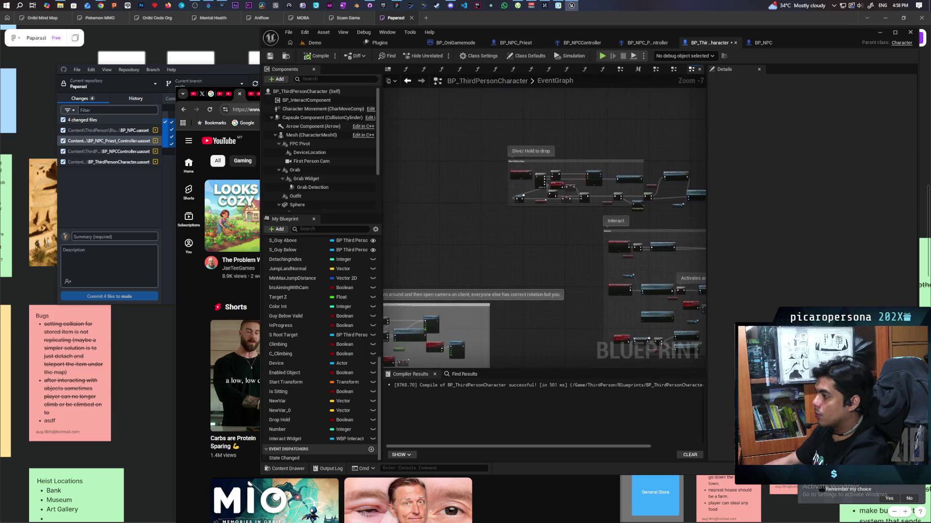
pyautogui.scroll(-3, 571, 128)
pyautogui.scroll(3, 604, 167)
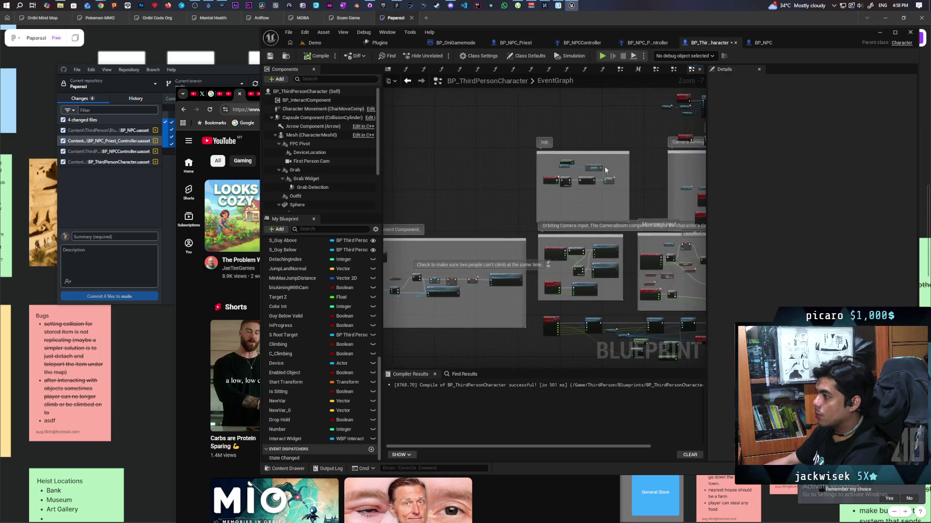
pyautogui.scroll(6, 604, 167)
pyautogui.moveTo(576, 201); pyautogui.dragTo(575, 245)
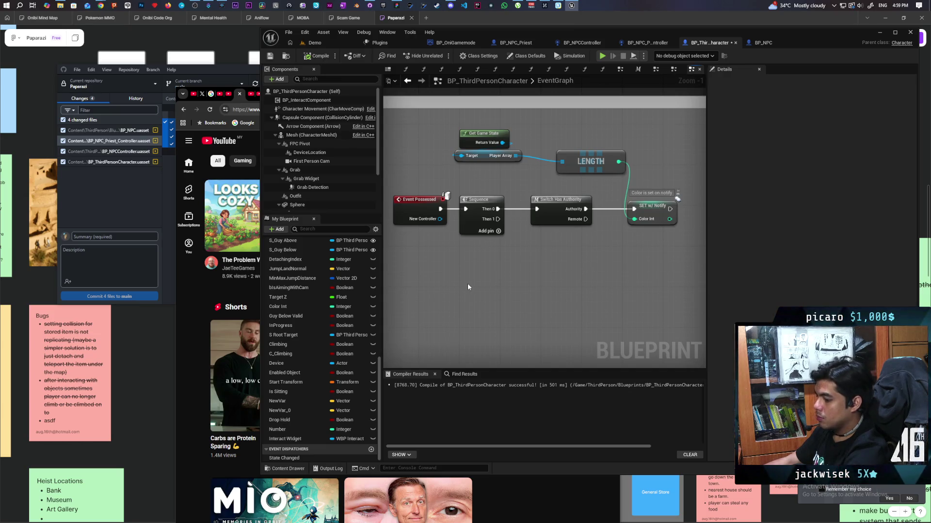
# Delete the Get Controller node, move Get Game State and LENGTH up, and nudge Switch Has Authority left
pyautogui.hotkey('ctrl', 'v')
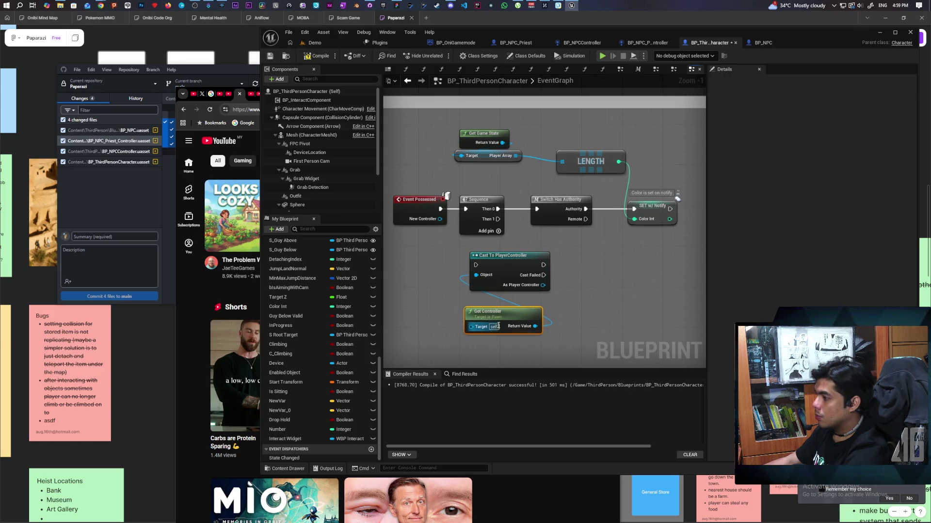
pyautogui.moveTo(489, 320); pyautogui.dragTo(500, 325)
pyautogui.press('Delete')
pyautogui.moveTo(488, 286); pyautogui.dragTo(490, 303)
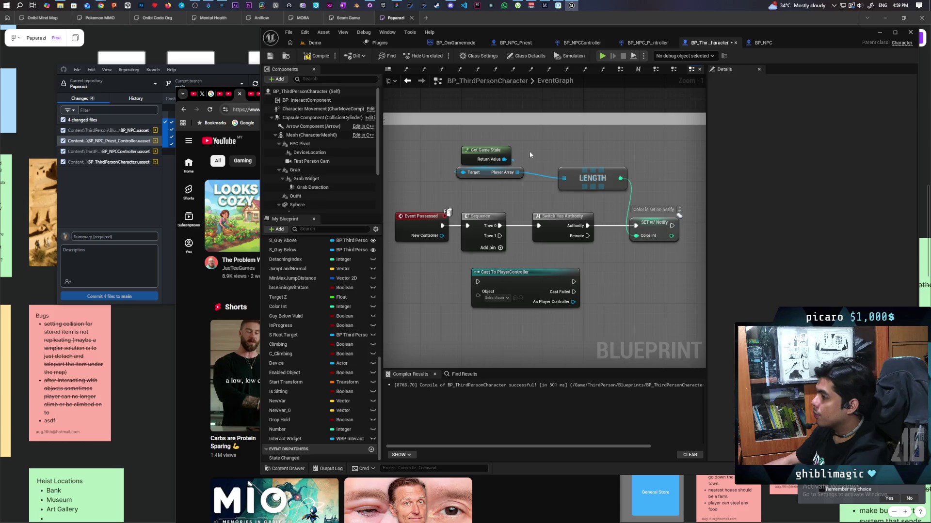
pyautogui.moveTo(510, 144)
pyautogui.mouseDown()
pyautogui.moveTo(612, 186)
pyautogui.moveTo(668, 167)
pyautogui.mouseUp()
pyautogui.click(618, 185)
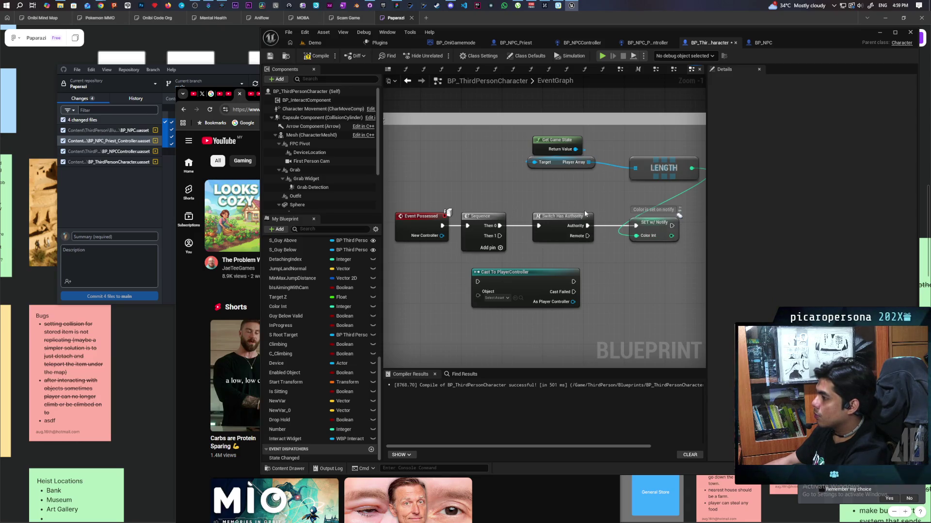
pyautogui.moveTo(532, 155); pyautogui.dragTo(689, 245)
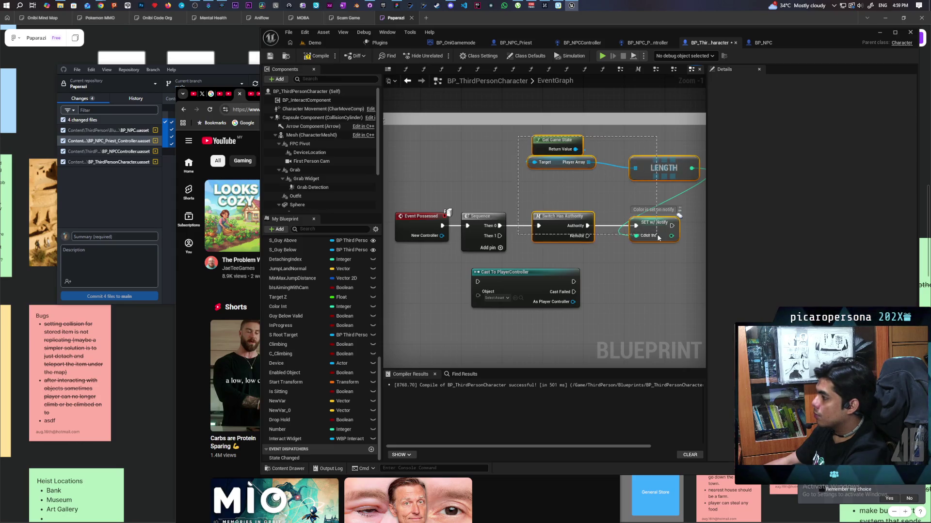
pyautogui.click(534, 203)
pyautogui.moveTo(557, 221)
pyautogui.mouseDown()
pyautogui.moveTo(466, 207)
pyautogui.moveTo(592, 221)
pyautogui.mouseUp()
pyautogui.click(513, 242)
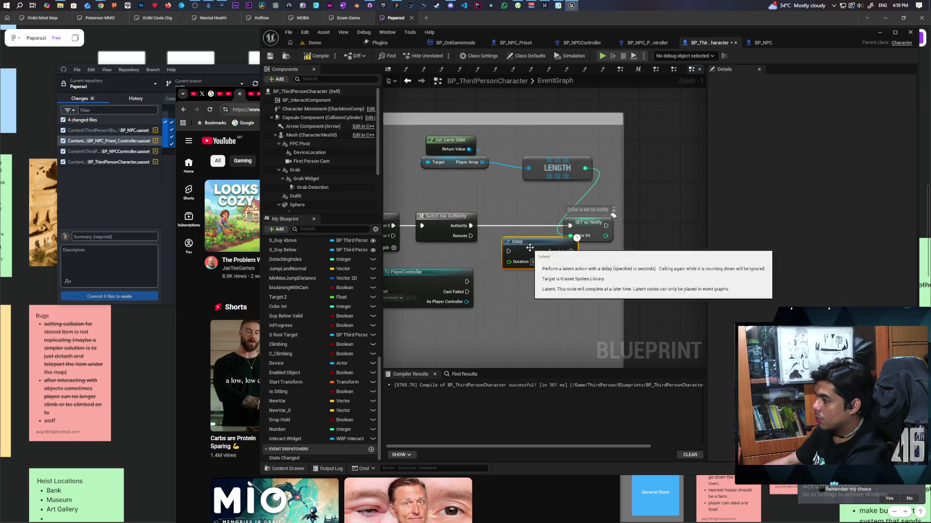
# Route Authority through a new Do Once node into the Color Int SET and edit its comment
pyautogui.click(501, 253)
pyautogui.moveTo(504, 255)
pyautogui.mouseDown()
pyautogui.moveTo(486, 216)
pyautogui.moveTo(488, 225)
pyautogui.mouseUp()
pyautogui.moveTo(555, 226); pyautogui.dragTo(592, 230)
pyautogui.click(513, 227)
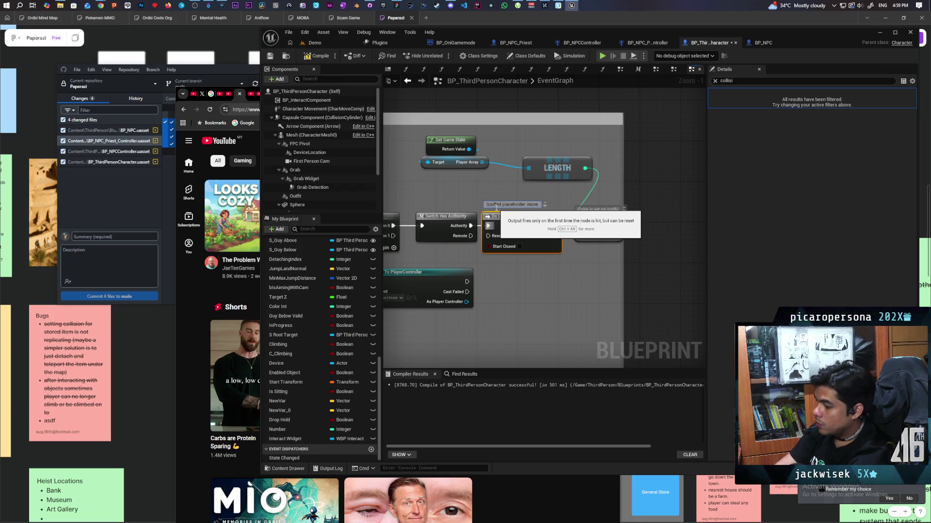
pyautogui.write('ction to party screen')
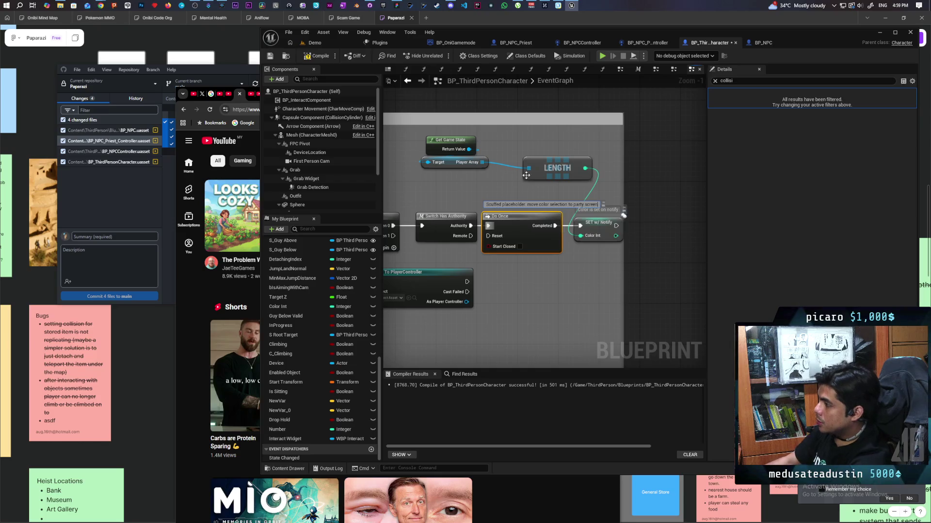
# Wire Sequence Then 1 and New Controller into the Cast To PlayerController node
pyautogui.click(535, 299)
pyautogui.moveTo(535, 299); pyautogui.dragTo(605, 317)
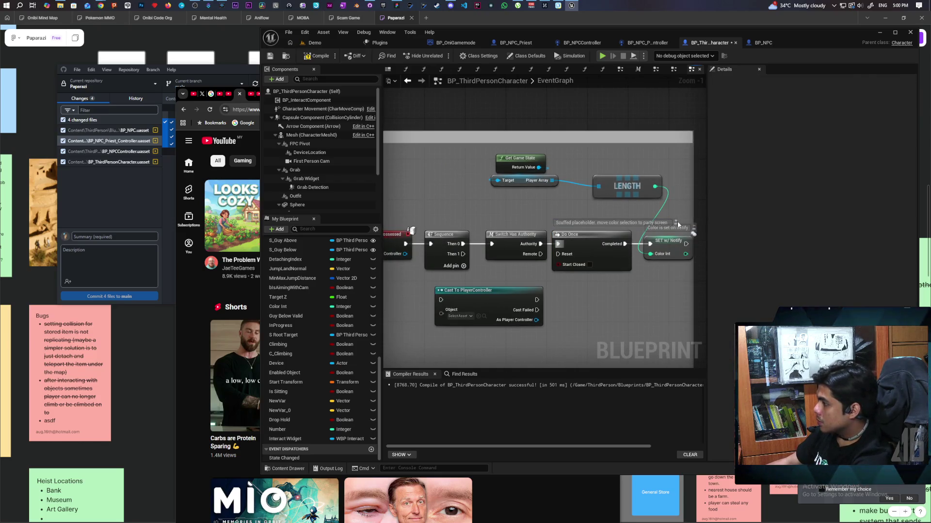
pyautogui.moveTo(482, 290); pyautogui.dragTo(576, 282)
pyautogui.moveTo(520, 243); pyautogui.dragTo(530, 284)
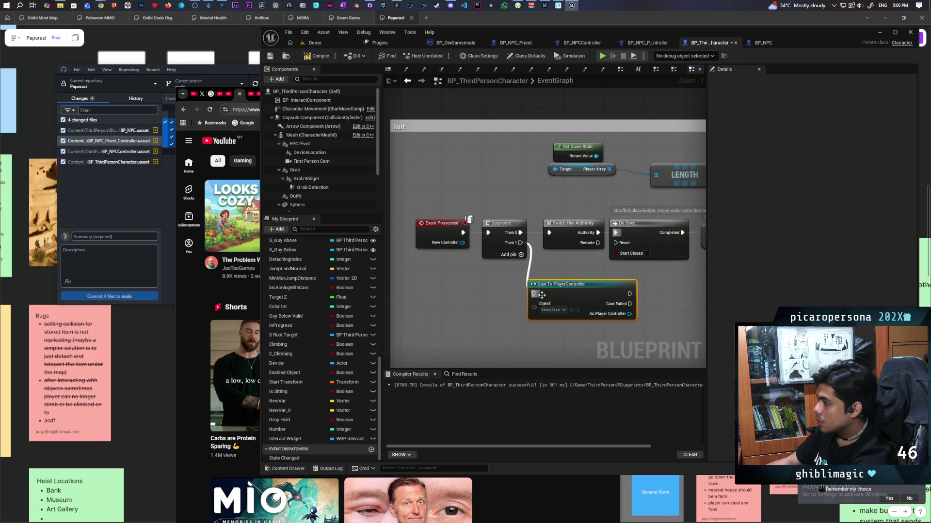
pyautogui.moveTo(463, 243)
pyautogui.mouseDown()
pyautogui.moveTo(534, 307)
pyautogui.moveTo(480, 321)
pyautogui.mouseUp()
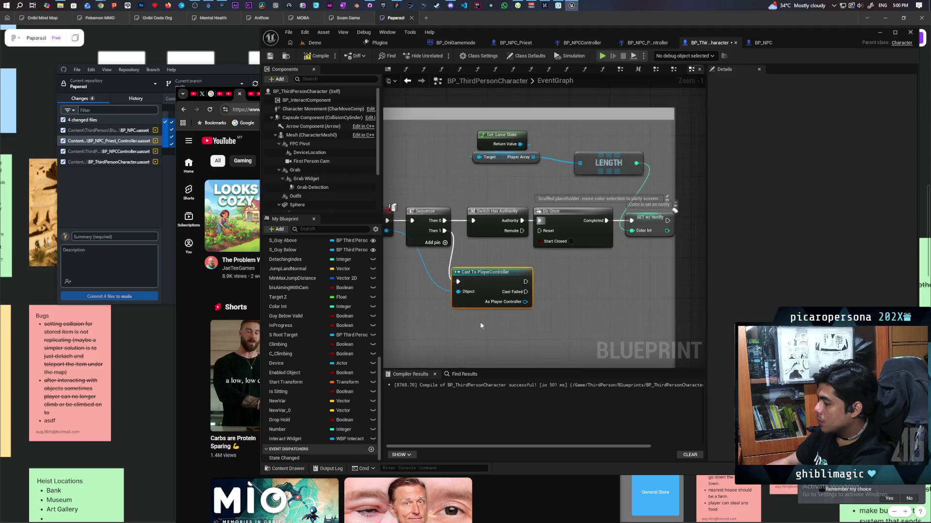
# Promote the cast's As Player Controller output to a variable and compile
pyautogui.moveTo(525, 302); pyautogui.dragTo(570, 285)
pyautogui.click(501, 257)
pyautogui.moveTo(392, 291)
pyautogui.mouseDown()
pyautogui.moveTo(504, 289)
pyautogui.moveTo(438, 284)
pyautogui.mouseUp()
pyautogui.moveTo(558, 304); pyautogui.dragTo(601, 285)
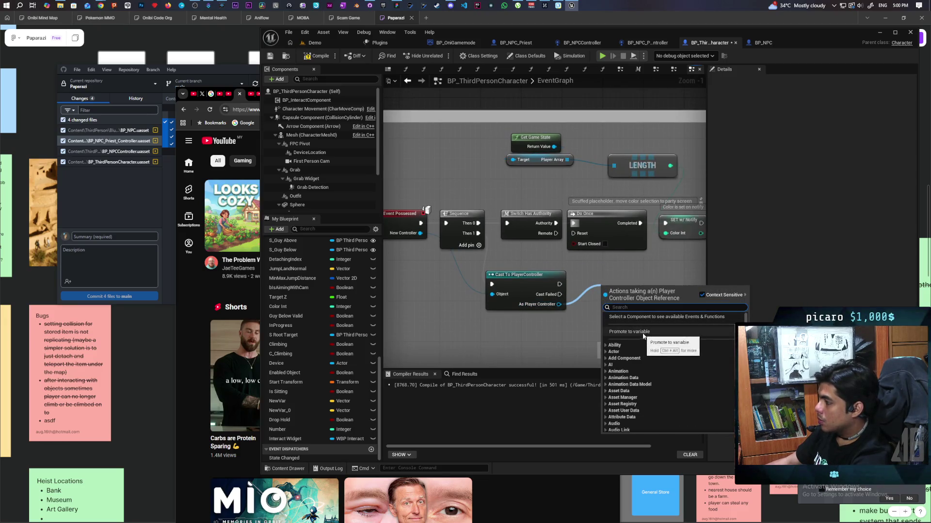
pyautogui.press('Escape')
pyautogui.moveTo(629, 289); pyautogui.dragTo(613, 283)
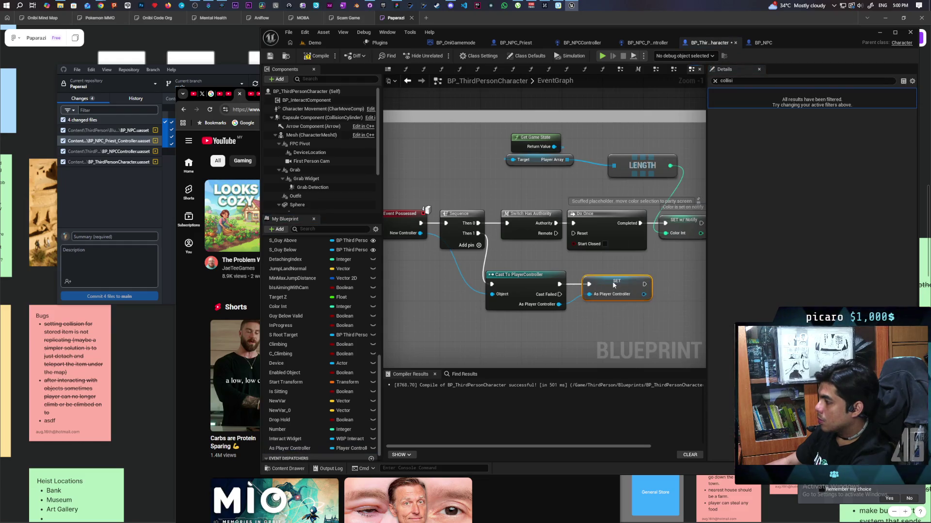
pyautogui.press('F7')
pyautogui.scroll(-10, 630, 262)
pyautogui.scroll(9, 630, 262)
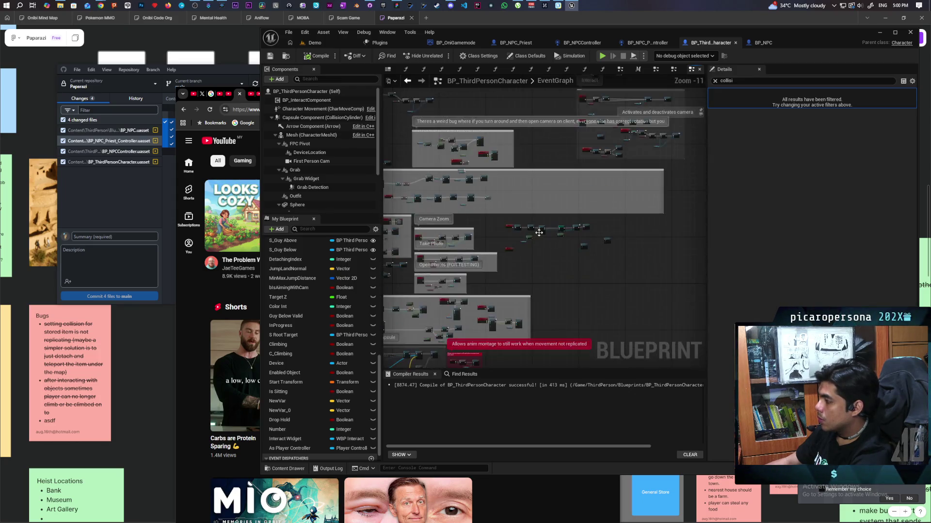
# Feed Possess Target from an As Player Controller getter and link SpawnActor's execution to Possess
pyautogui.moveTo(593, 266); pyautogui.dragTo(614, 299)
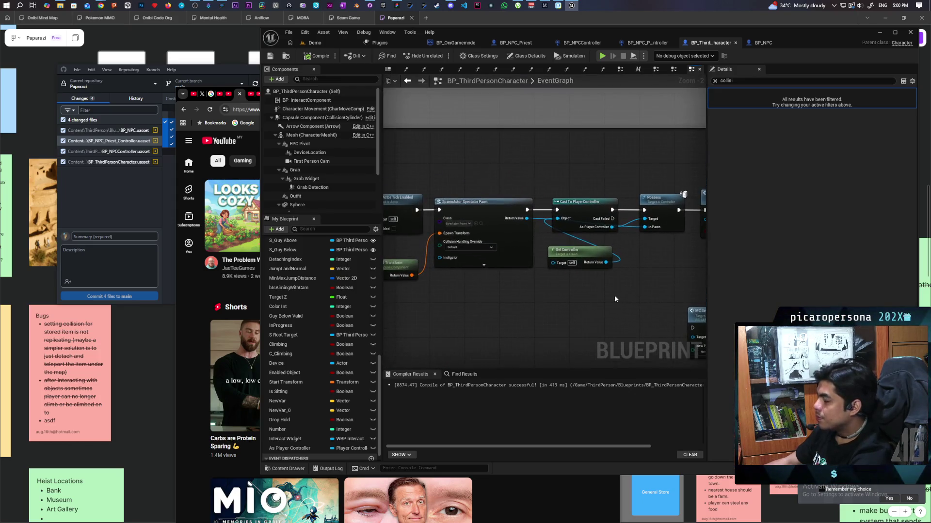
pyautogui.moveTo(285, 450)
pyautogui.mouseDown()
pyautogui.moveTo(584, 324)
pyautogui.moveTo(555, 299)
pyautogui.mouseUp()
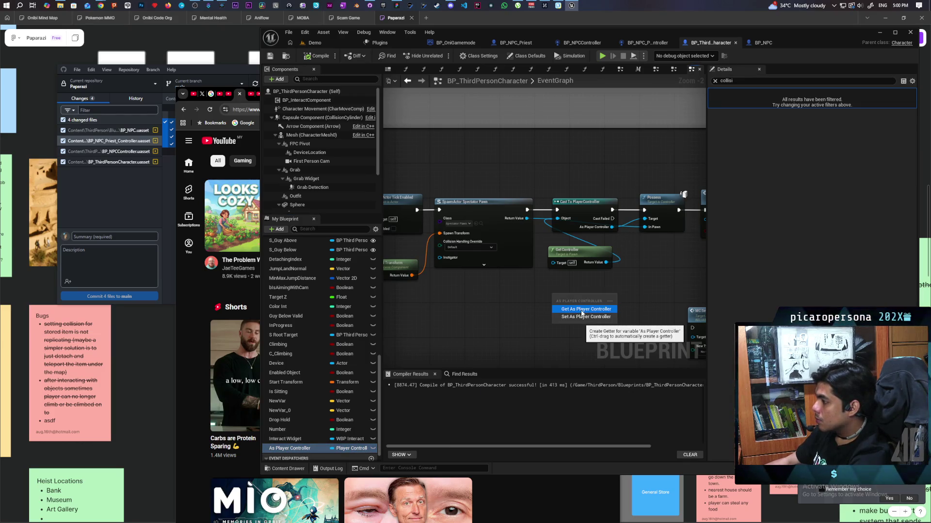
pyautogui.click(582, 310)
pyautogui.moveTo(594, 203); pyautogui.dragTo(589, 173)
pyautogui.moveTo(645, 219)
pyautogui.mouseDown()
pyautogui.moveTo(619, 278)
pyautogui.moveTo(590, 299)
pyautogui.mouseUp()
pyautogui.moveTo(527, 210); pyautogui.dragTo(644, 210)
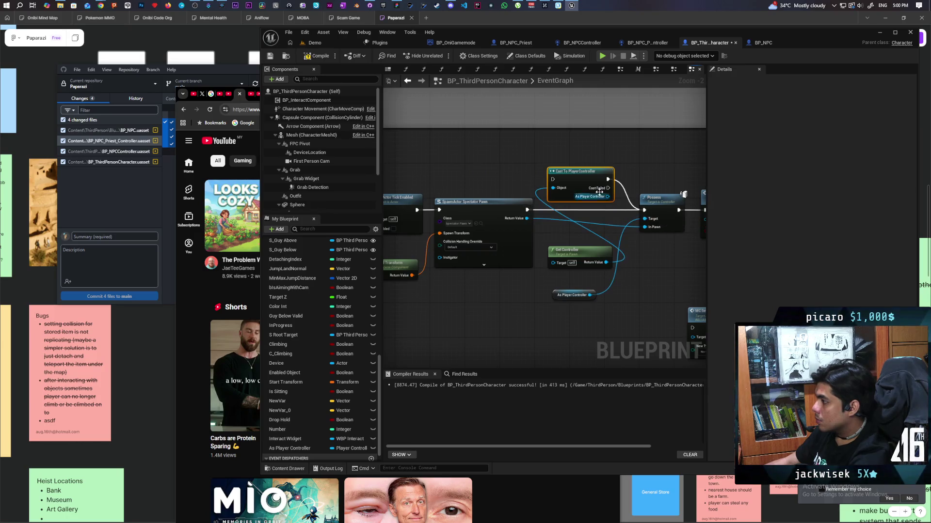
# Delete the old Cast and Get Controller nodes, place the getter beside Possess, and recompile
pyautogui.moveTo(592, 243); pyautogui.dragTo(594, 251)
pyautogui.press('Delete')
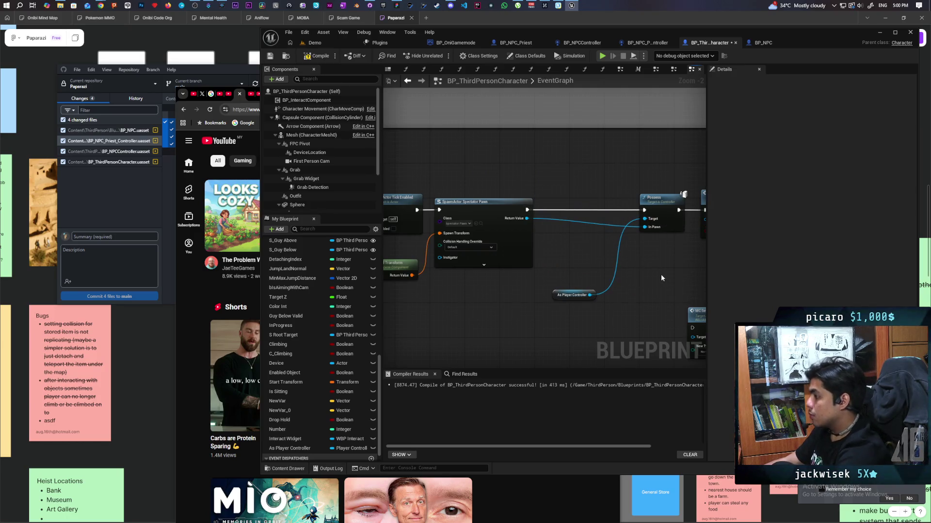
pyautogui.moveTo(661, 275); pyautogui.dragTo(579, 261)
pyautogui.moveTo(531, 160)
pyautogui.mouseDown()
pyautogui.moveTo(630, 227)
pyautogui.moveTo(507, 213)
pyautogui.moveTo(601, 232)
pyautogui.mouseUp()
pyautogui.moveTo(551, 303); pyautogui.dragTo(539, 264)
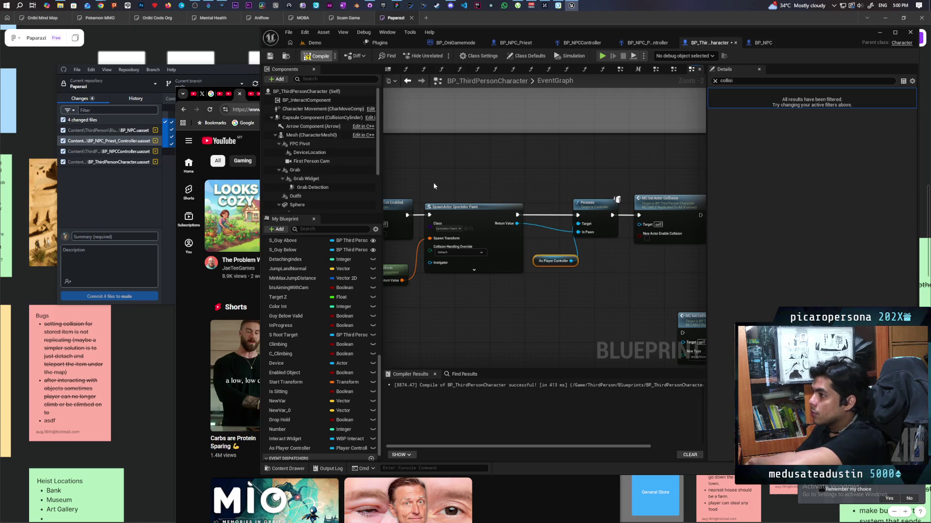
pyautogui.press('F7')
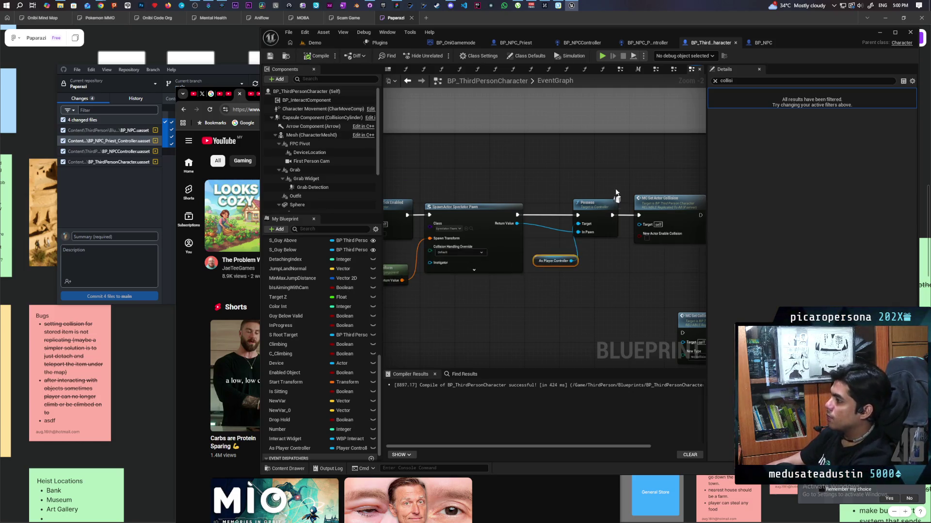
pyautogui.scroll(-4, 586, 162)
pyautogui.scroll(4, 586, 165)
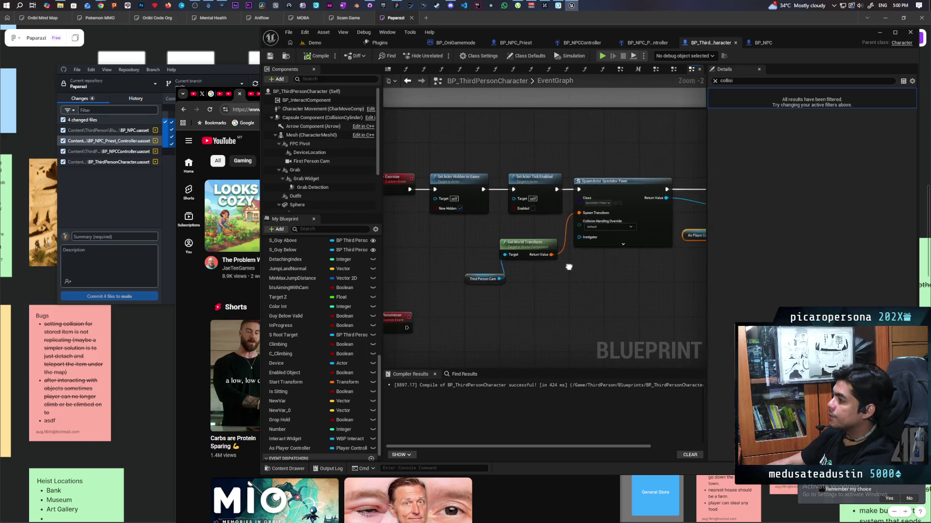
# Add a Set Actor Transform node to the Resummon graph, discarding a mistaken Set Actor Location node
pyautogui.moveTo(571, 281)
pyautogui.mouseDown()
pyautogui.moveTo(589, 295)
pyautogui.moveTo(568, 314)
pyautogui.mouseUp()
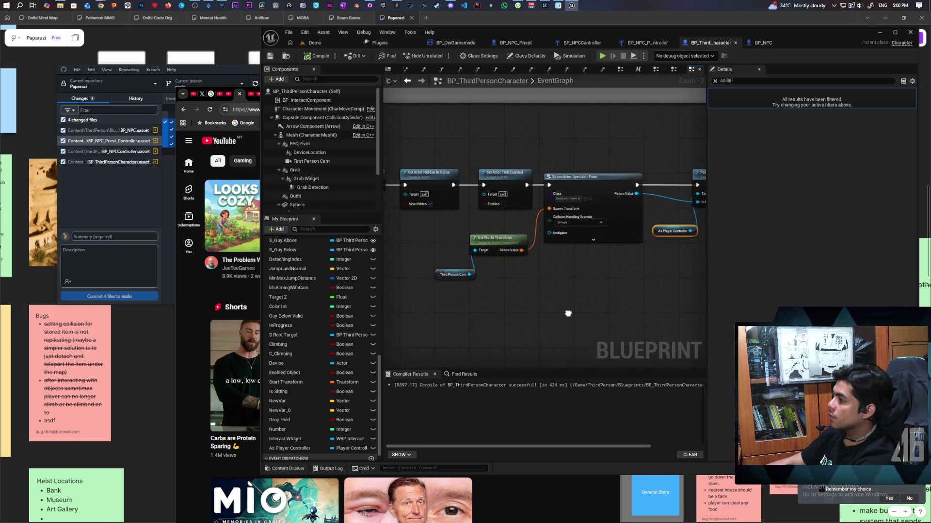
pyautogui.moveTo(419, 160)
pyautogui.mouseDown()
pyautogui.moveTo(523, 199)
pyautogui.moveTo(508, 196)
pyautogui.mouseUp()
pyautogui.moveTo(449, 220); pyautogui.dragTo(500, 195)
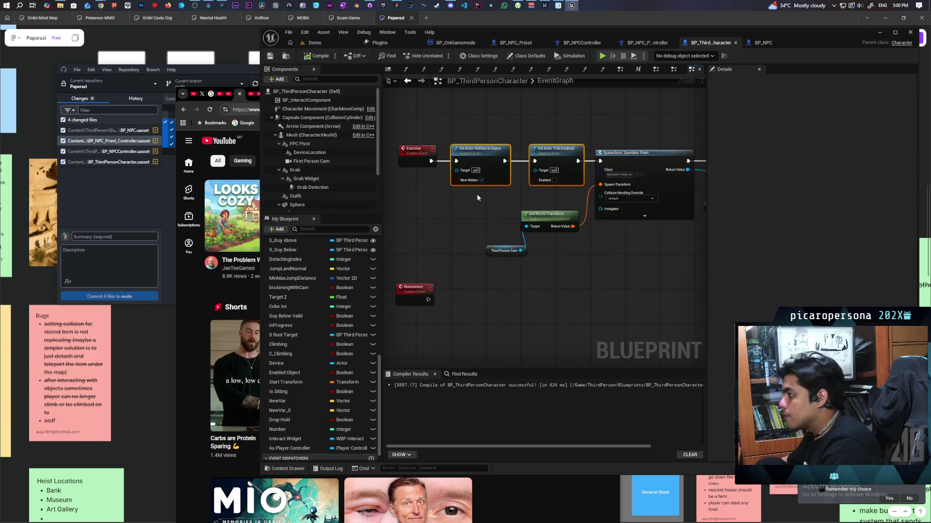
pyautogui.rightClick(482, 287)
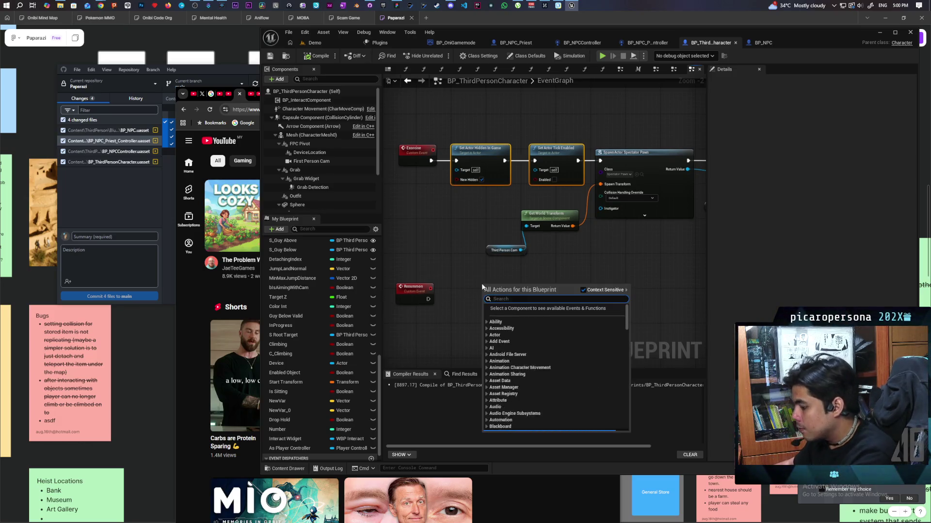
pyautogui.write('set actor locat')
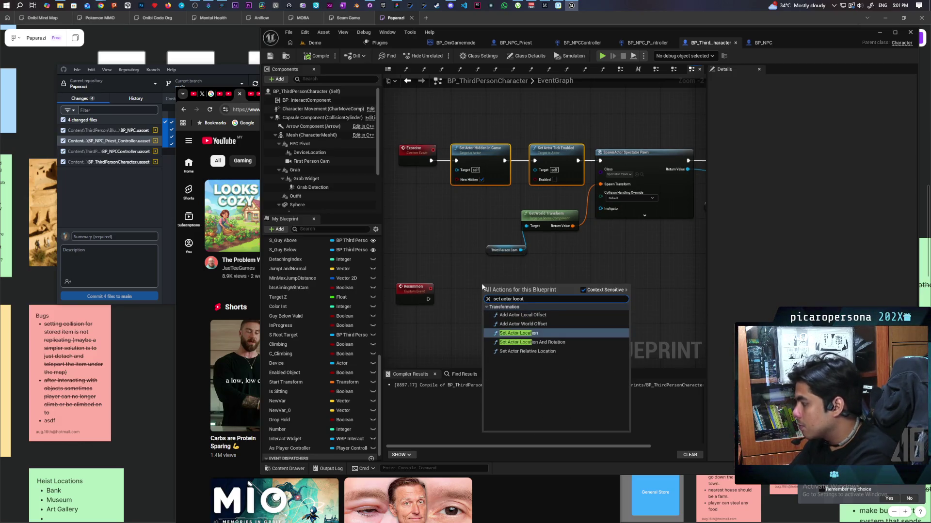
pyautogui.press('Return')
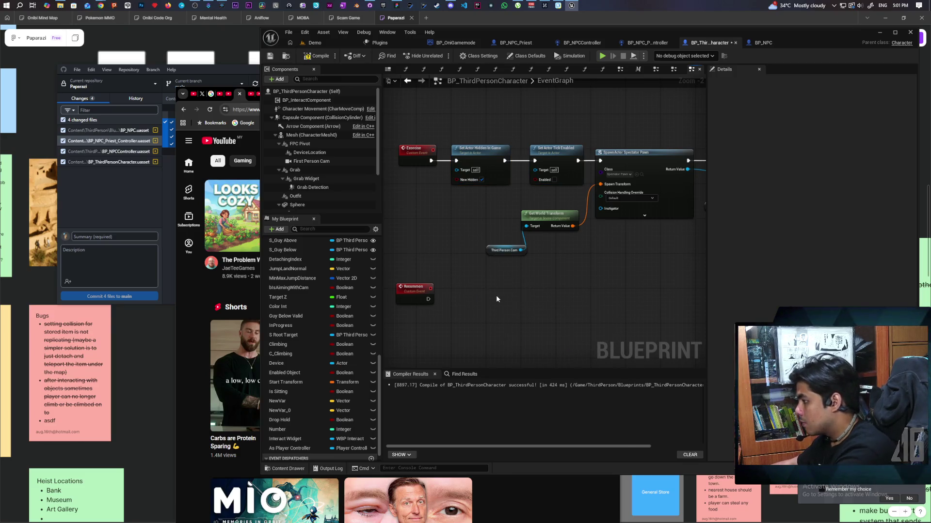
pyautogui.press('Delete')
pyautogui.rightClick(496, 296)
pyautogui.write('set act')
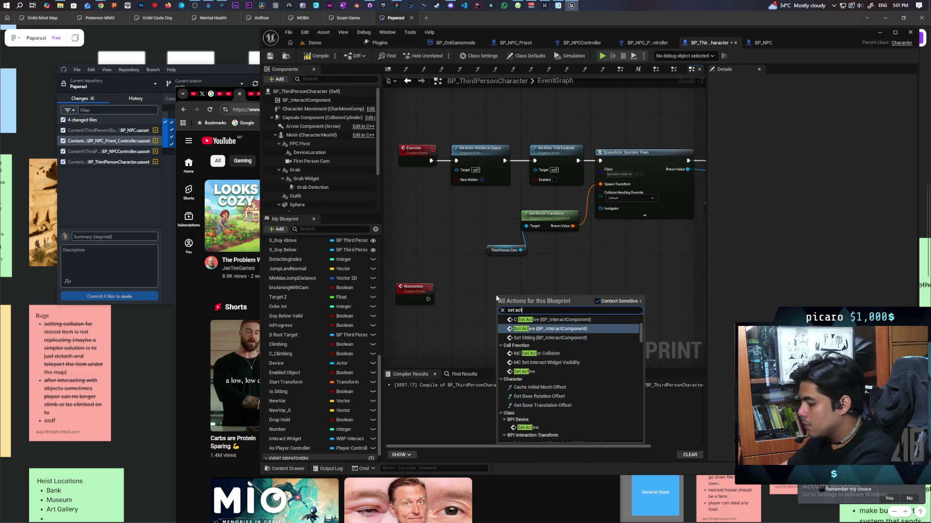
pyautogui.write('or transfo')
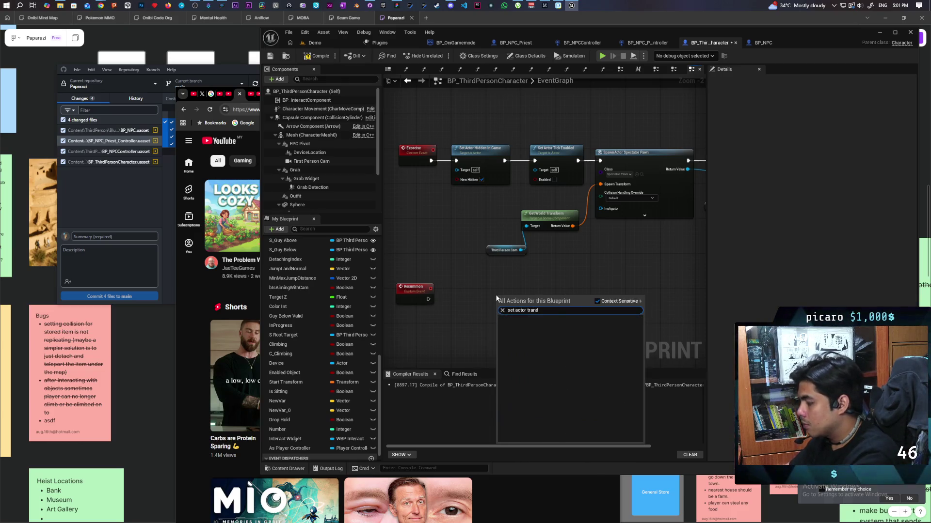
pyautogui.write('rm')
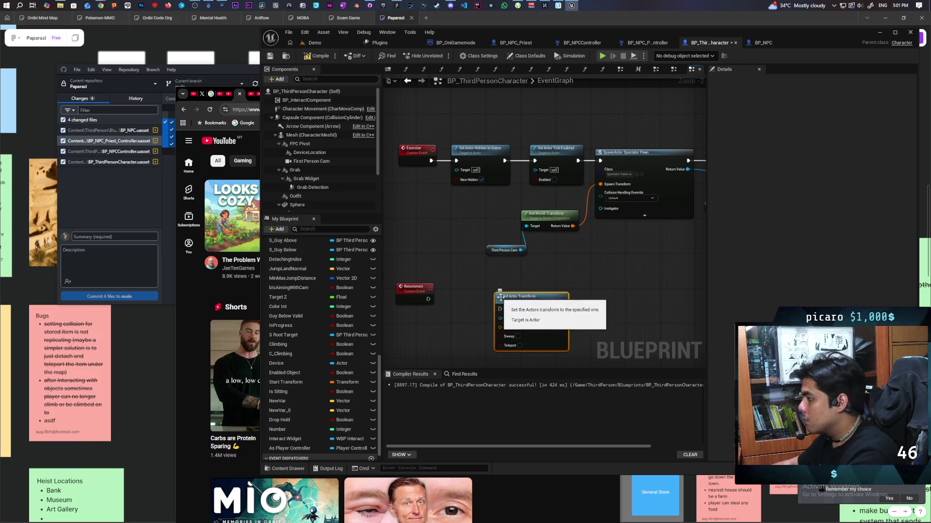
pyautogui.press('Return')
pyautogui.moveTo(511, 286)
pyautogui.mouseDown()
pyautogui.moveTo(585, 291)
pyautogui.moveTo(594, 339)
pyautogui.moveTo(619, 266)
pyautogui.moveTo(483, 290)
pyautogui.moveTo(559, 268)
pyautogui.moveTo(566, 275)
pyautogui.mouseUp()
# Restore the deleted Possess and As Player Controller nodes by copying and pasting them
pyautogui.scroll(-2, 559, 268)
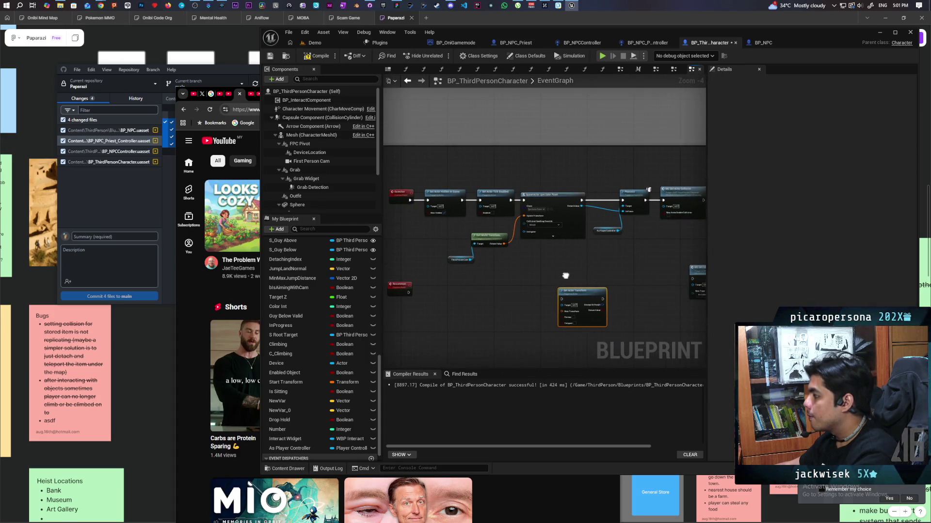
pyautogui.moveTo(447, 271); pyautogui.dragTo(517, 228)
pyautogui.moveTo(551, 178)
pyautogui.mouseDown()
pyautogui.moveTo(632, 252)
pyautogui.moveTo(633, 267)
pyautogui.moveTo(610, 241)
pyautogui.mouseUp()
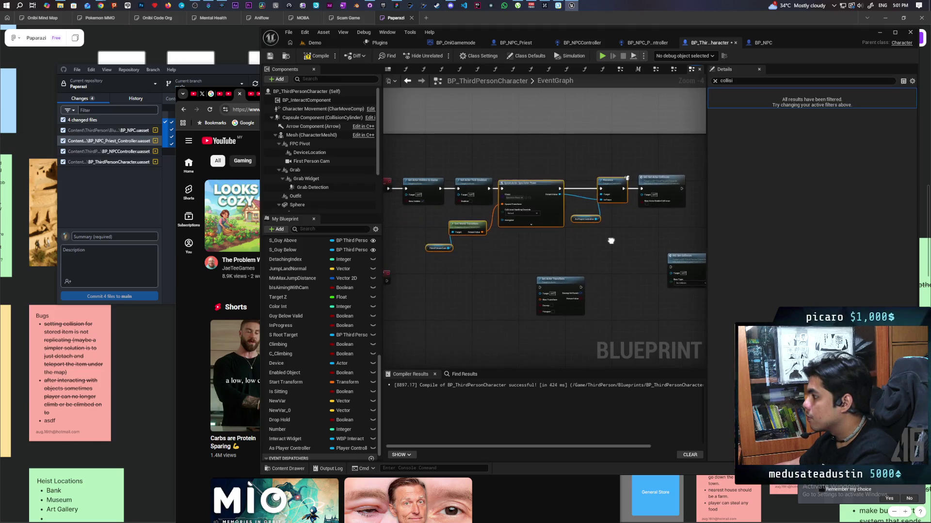
pyautogui.click(587, 220)
pyautogui.keyDown('ctrl'); pyautogui.click(612, 187); pyautogui.keyUp('ctrl')
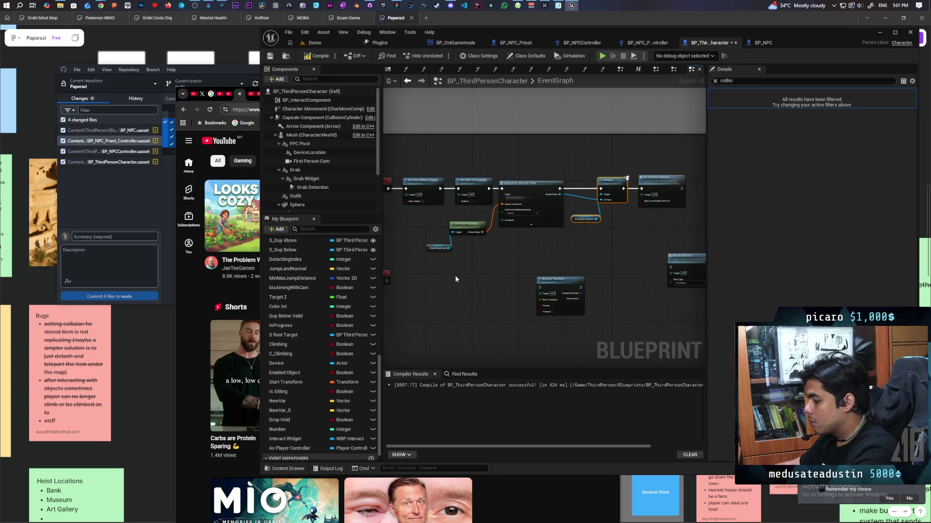
pyautogui.hotkey('ctrl', 'c')
pyautogui.hotkey('ctrl', 'v')
pyautogui.scroll(2, 436, 276)
pyautogui.moveTo(435, 275)
pyautogui.mouseDown()
pyautogui.moveTo(581, 277)
pyautogui.moveTo(561, 300)
pyautogui.moveTo(479, 301)
pyautogui.mouseUp()
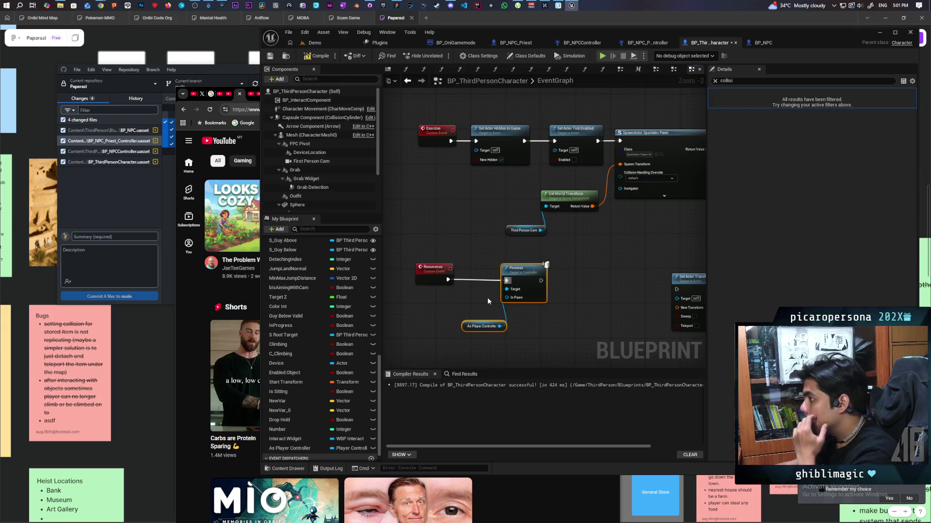
# Paste copies of Set Actor Hidden and Tick Enabled after Possess, and run Set Actor Transform after Possess
pyautogui.moveTo(468, 213); pyautogui.dragTo(464, 244)
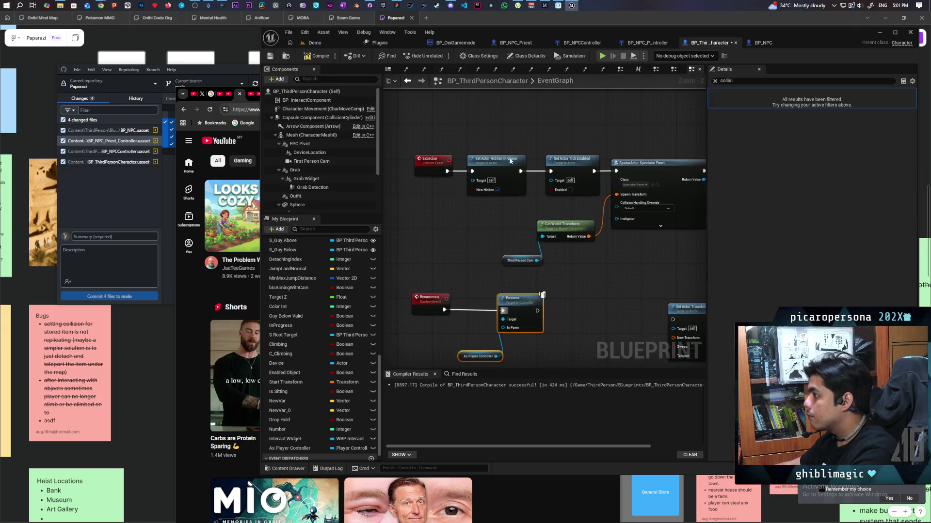
pyautogui.moveTo(510, 161); pyautogui.dragTo(574, 204)
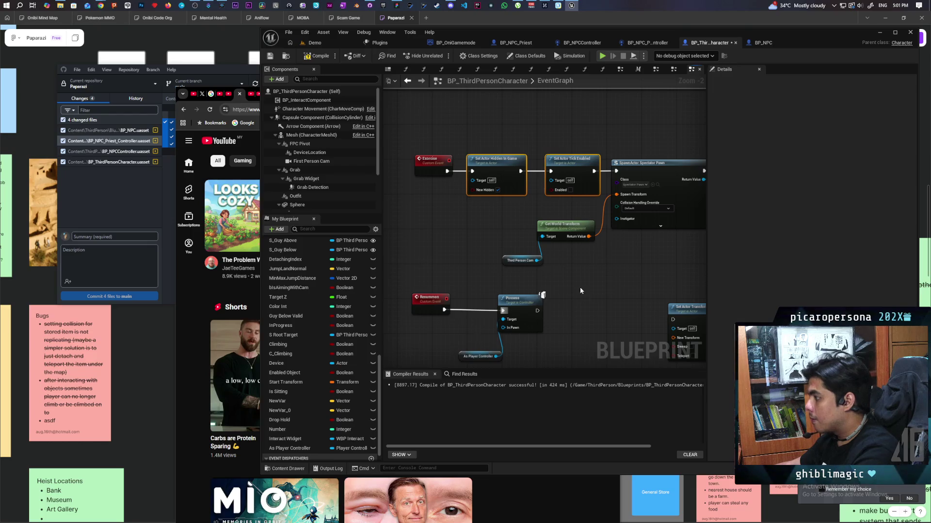
pyautogui.hotkey('ctrl', 'c')
pyautogui.hotkey('ctrl', 'v')
pyautogui.moveTo(533, 264)
pyautogui.mouseDown()
pyautogui.moveTo(566, 244)
pyautogui.moveTo(672, 235)
pyautogui.mouseUp()
pyautogui.moveTo(649, 271)
pyautogui.mouseDown()
pyautogui.moveTo(519, 259)
pyautogui.moveTo(543, 264)
pyautogui.mouseUp()
pyautogui.moveTo(489, 275)
pyautogui.mouseDown()
pyautogui.moveTo(545, 269)
pyautogui.moveTo(390, 276)
pyautogui.moveTo(441, 274)
pyautogui.moveTo(432, 274)
pyautogui.mouseUp()
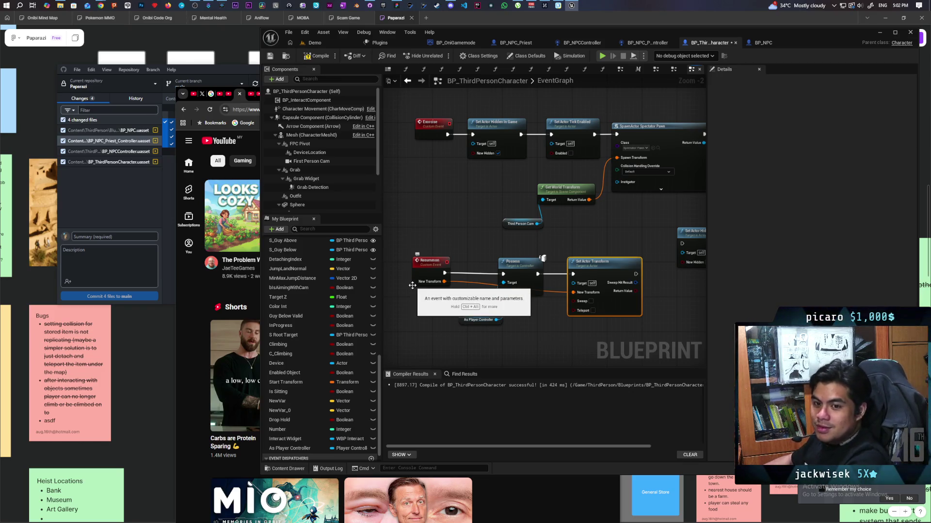
# Feed a Self node into Possess's In Pawn pin beside As Player Controller
pyautogui.scroll(2, 456, 274)
pyautogui.moveTo(476, 334); pyautogui.dragTo(467, 236)
pyautogui.moveTo(517, 296)
pyautogui.mouseDown()
pyautogui.moveTo(496, 301)
pyautogui.moveTo(494, 317)
pyautogui.moveTo(468, 316)
pyautogui.mouseUp()
pyautogui.write('self')
pyautogui.press('Return')
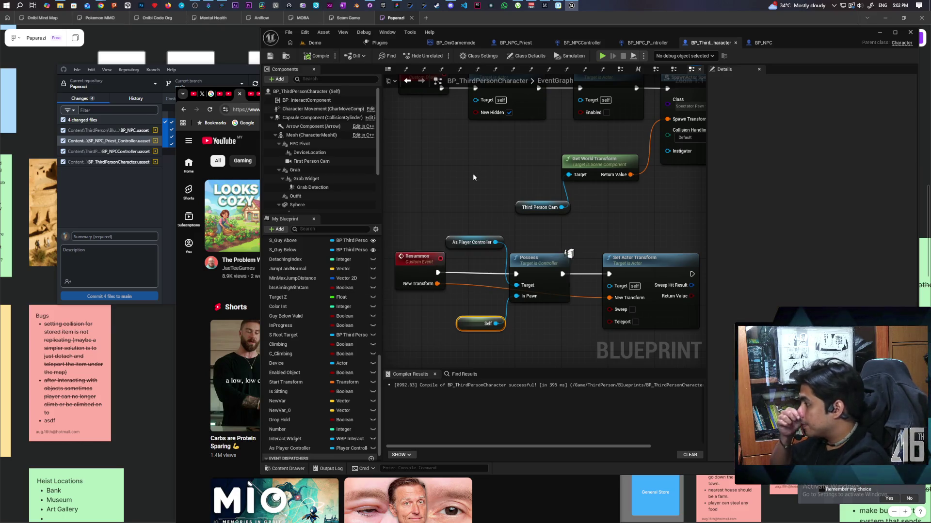
# Run Set Actor Hidden In Game after the transform, tick Enabled on Set Actor Tick Enabled, and move both into the chain
pyautogui.moveTo(603, 206)
pyautogui.mouseDown()
pyautogui.moveTo(517, 208)
pyautogui.moveTo(428, 193)
pyautogui.mouseUp()
pyautogui.moveTo(494, 246); pyautogui.dragTo(601, 199)
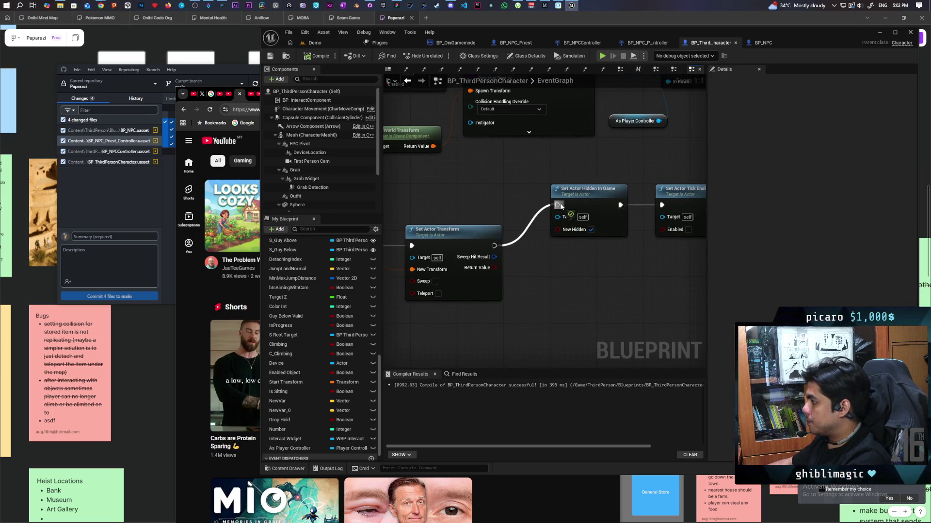
pyautogui.click(687, 231)
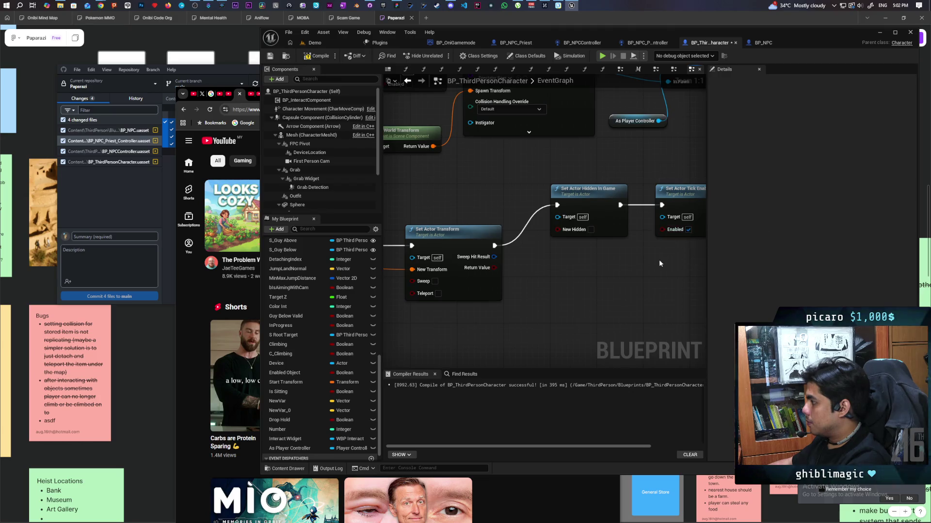
pyautogui.scroll(-2, 659, 259)
pyautogui.moveTo(490, 201); pyautogui.dragTo(609, 272)
pyautogui.moveTo(538, 227)
pyautogui.mouseDown()
pyautogui.moveTo(515, 268)
pyautogui.moveTo(540, 262)
pyautogui.moveTo(533, 252)
pyautogui.moveTo(638, 222)
pyautogui.moveTo(557, 229)
pyautogui.moveTo(364, 213)
pyautogui.mouseUp()
# Bring the Set Collision nodes into the Resummon chain and review the Kill and Revive graph
pyautogui.scroll(-2, 617, 214)
pyautogui.click(533, 232)
pyautogui.click(619, 214)
pyautogui.moveTo(619, 214)
pyautogui.mouseDown()
pyautogui.moveTo(635, 162)
pyautogui.moveTo(625, 241)
pyautogui.mouseUp()
pyautogui.scroll(1, 604, 238)
pyautogui.scroll(2, 605, 238)
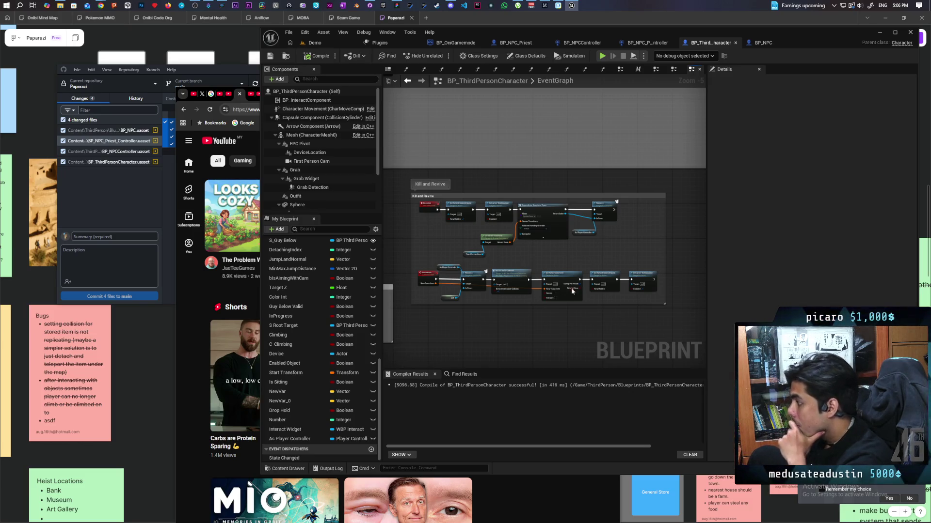
# Look over the Kill and Revive comment, then browse to the ThirdPerson/Blueprints folder
pyautogui.scroll(2, 595, 279)
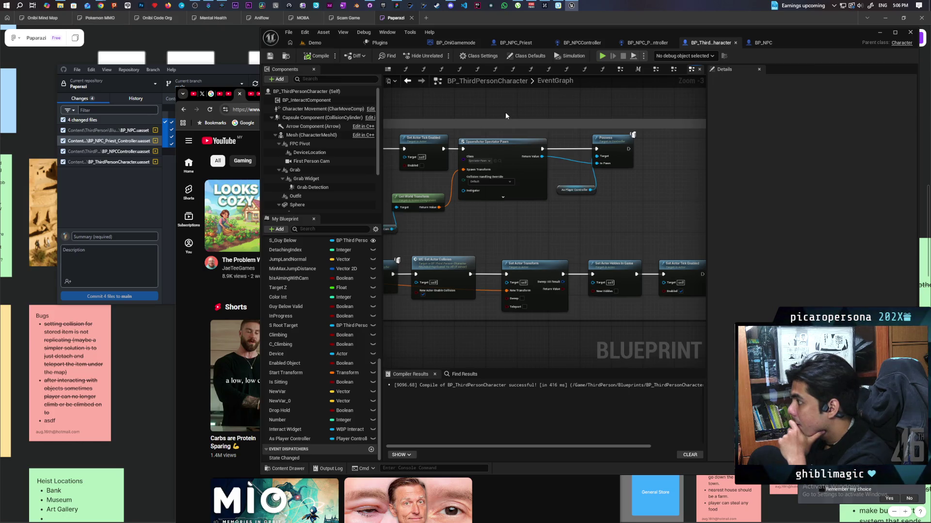
pyautogui.scroll(-1, 511, 225)
pyautogui.scroll(-1, 511, 230)
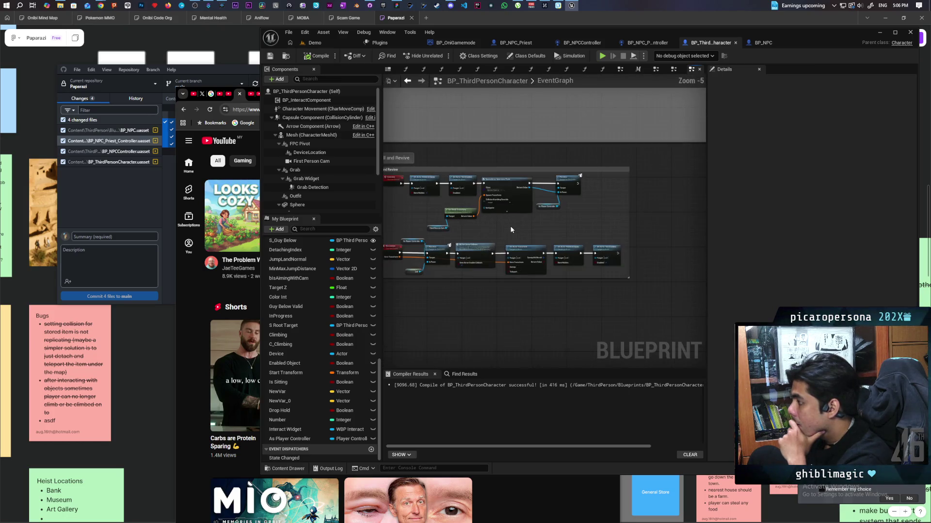
pyautogui.moveTo(511, 230)
pyautogui.mouseDown()
pyautogui.moveTo(584, 221)
pyautogui.moveTo(566, 223)
pyautogui.mouseUp()
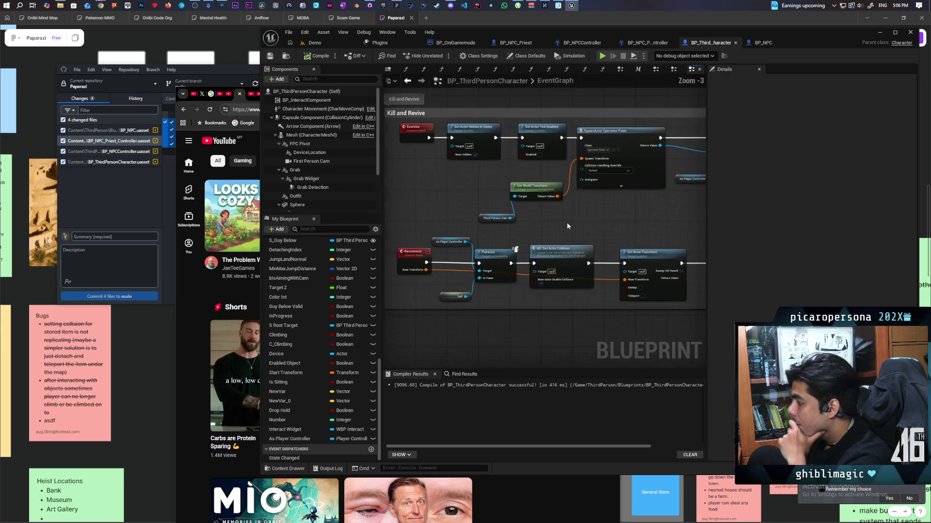
pyautogui.scroll(1, 566, 222)
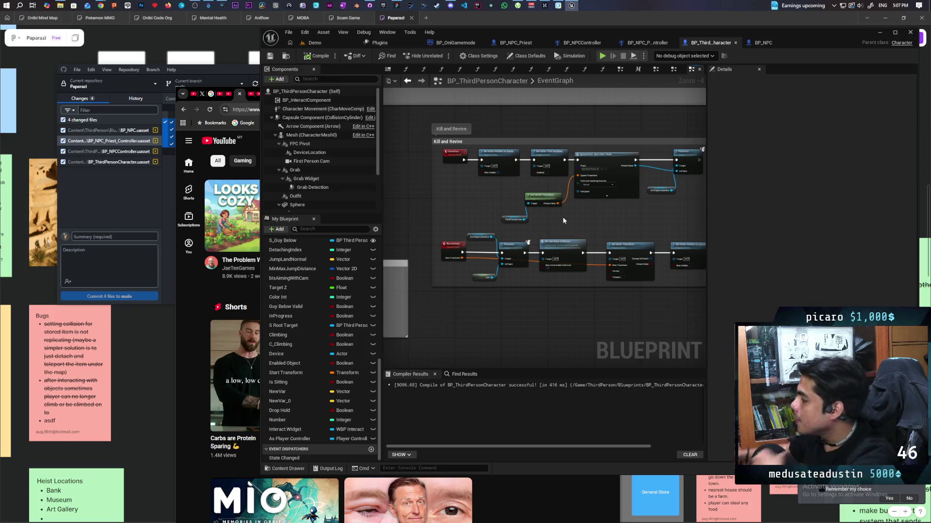
pyautogui.moveTo(572, 220)
pyautogui.mouseDown()
pyautogui.moveTo(515, 240)
pyautogui.moveTo(516, 266)
pyautogui.moveTo(533, 261)
pyautogui.mouseUp()
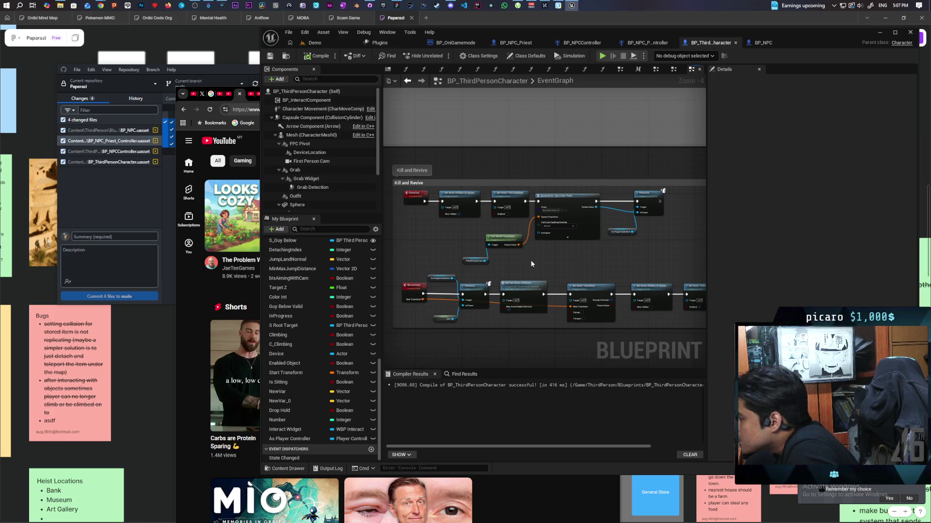
pyautogui.scroll(3, 572, 231)
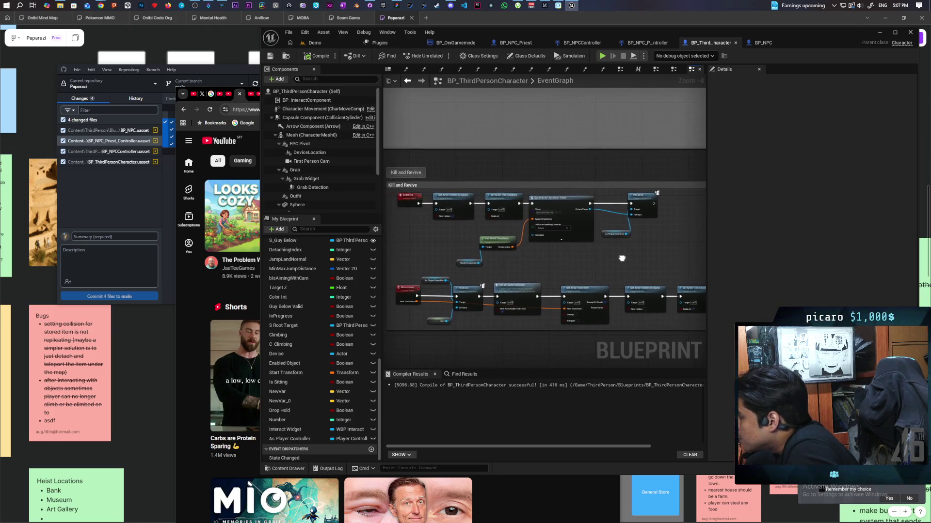
pyautogui.click(564, 197)
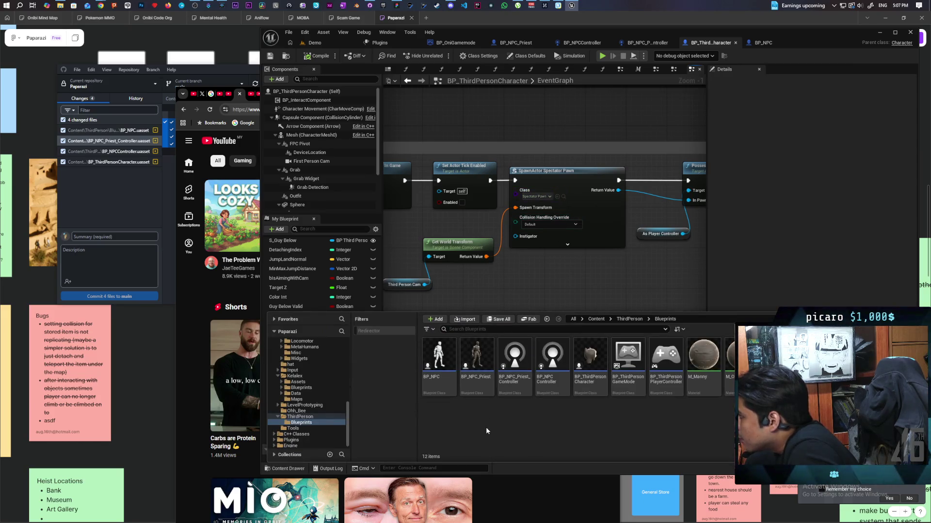
# Create a new Blueprint class BP_Spectator with SpectatorPawn as its parent
pyautogui.rightClick(466, 423)
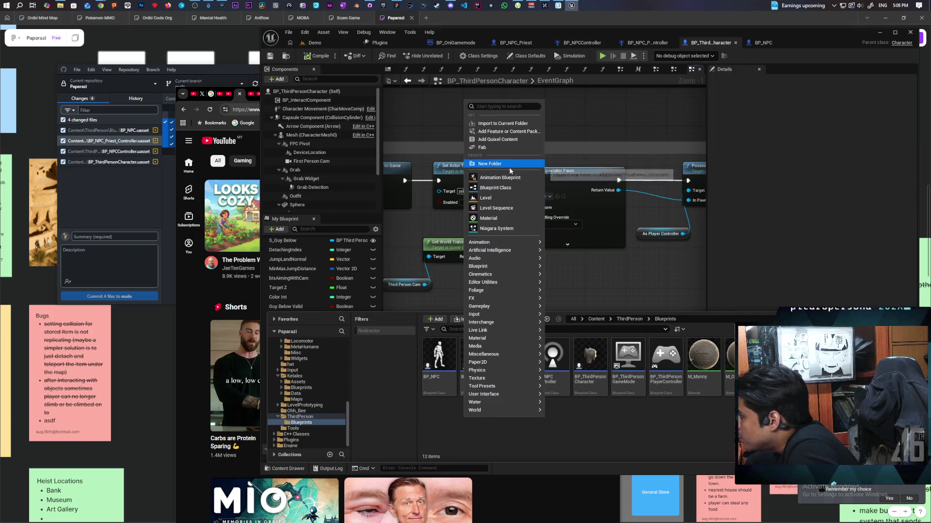
pyautogui.click(504, 188)
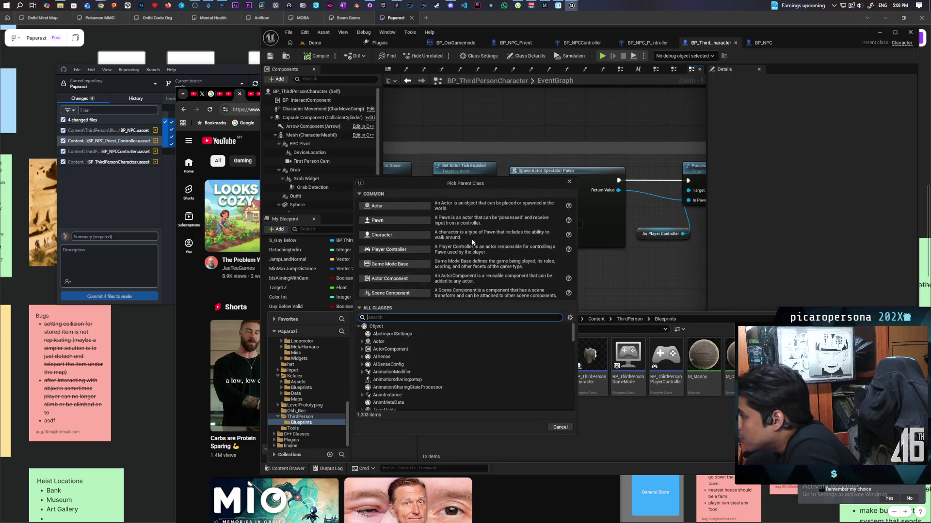
pyautogui.write('spawn')
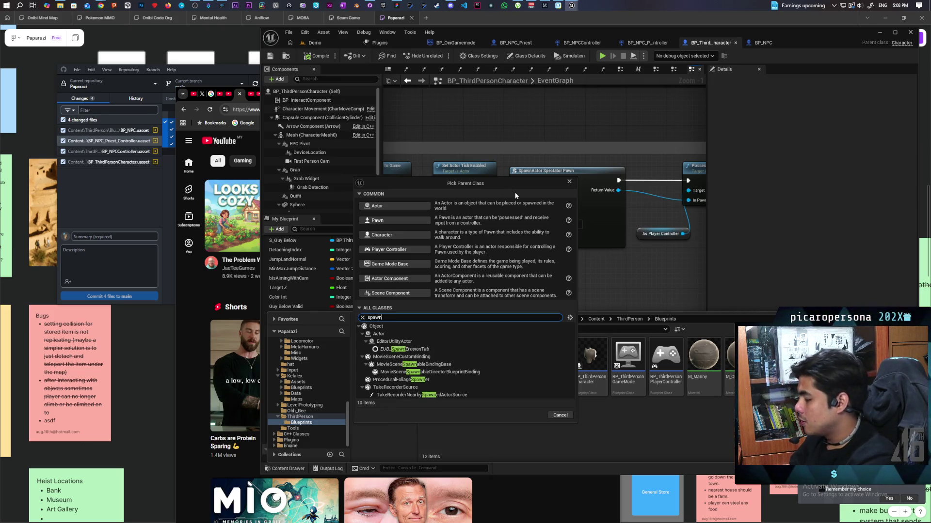
pyautogui.press('BackSpace')
pyautogui.press('BackSpace')
pyautogui.press('BackSpace')
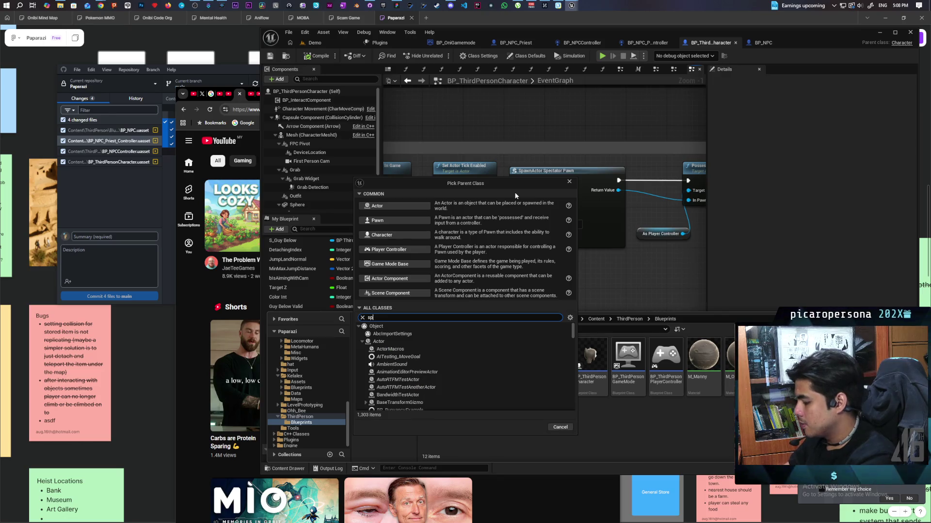
pyautogui.write('ectat')
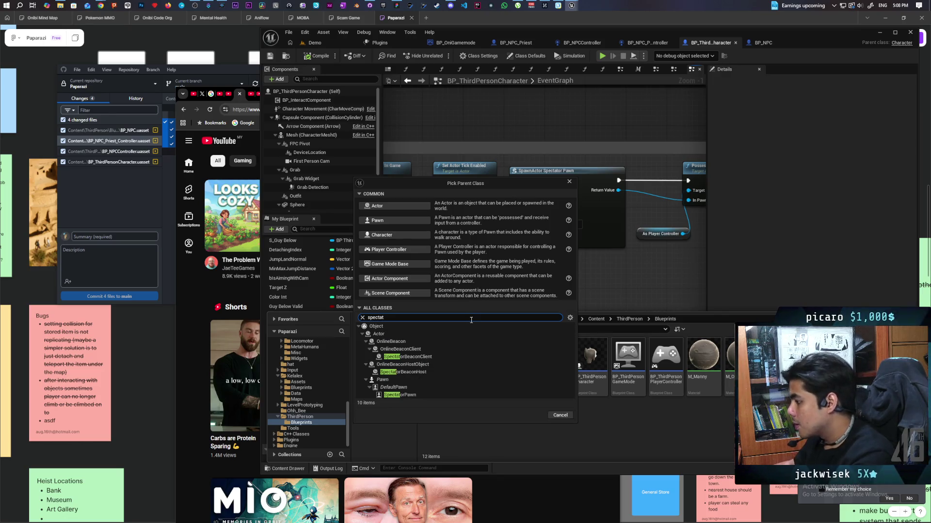
pyautogui.click(412, 396)
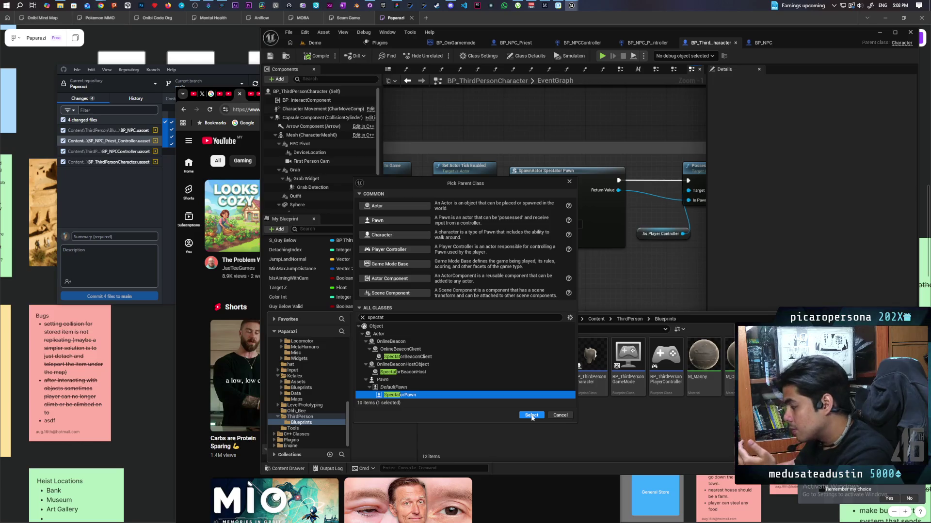
pyautogui.click(531, 416)
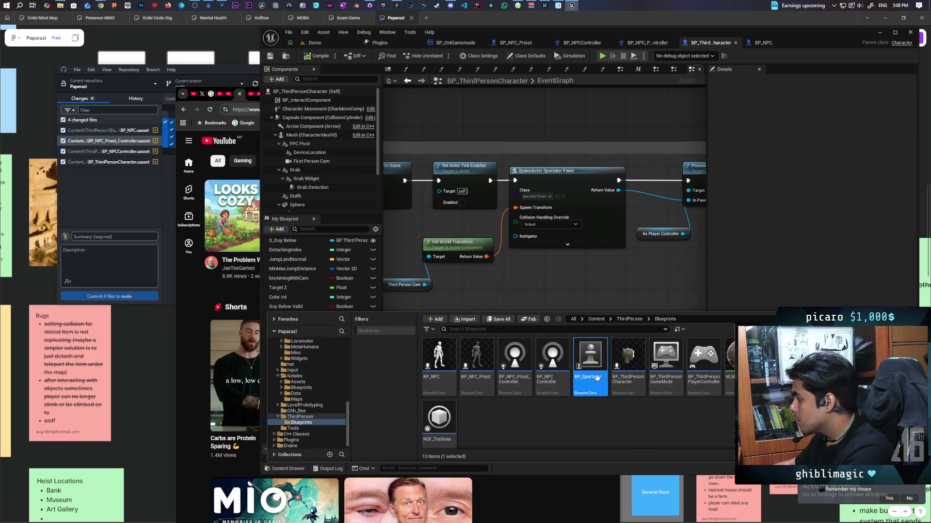
# Make the Exorcise SpawnActor node spawn BP_Spectator and recompile the character blueprint
pyautogui.click(557, 196)
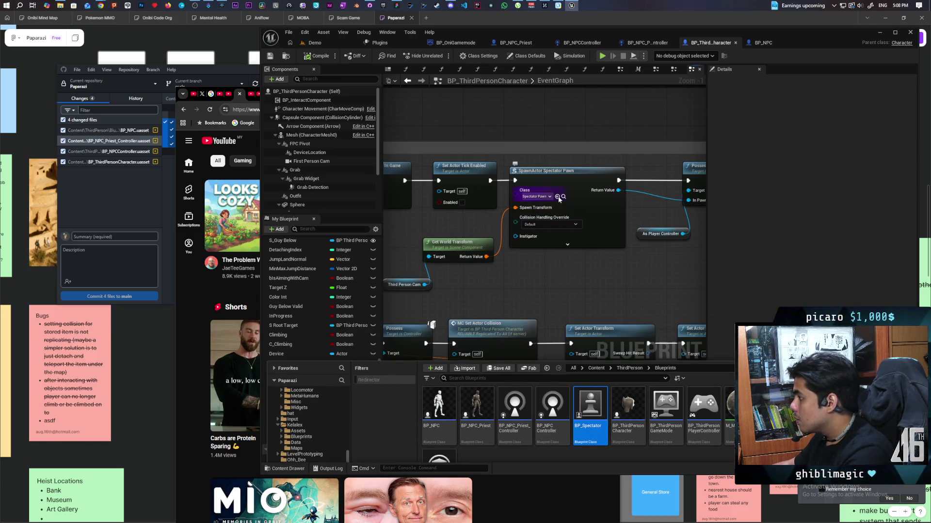
pyautogui.press('F7')
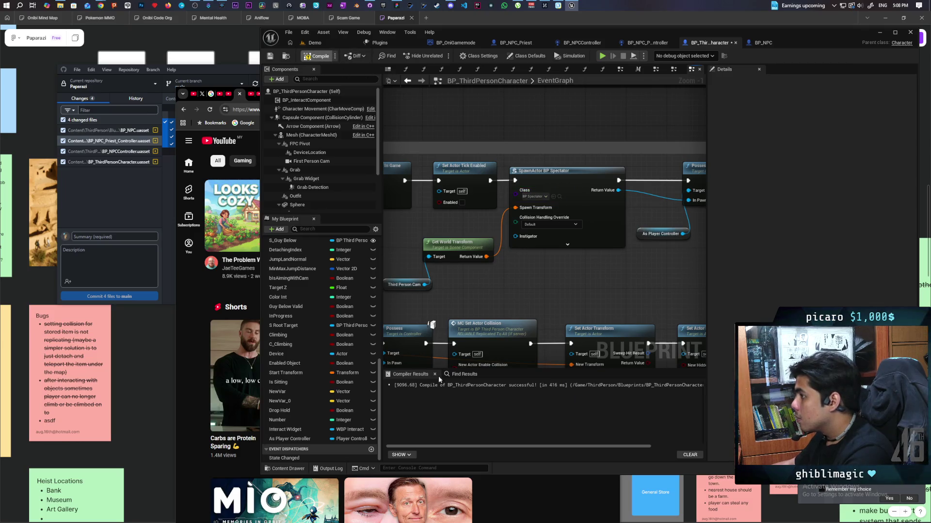
pyautogui.press('F7')
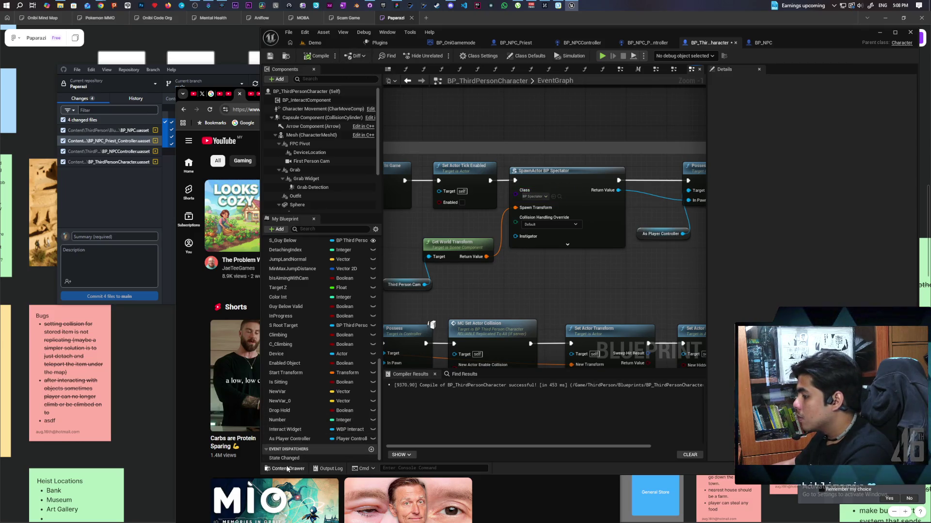
pyautogui.click(289, 469)
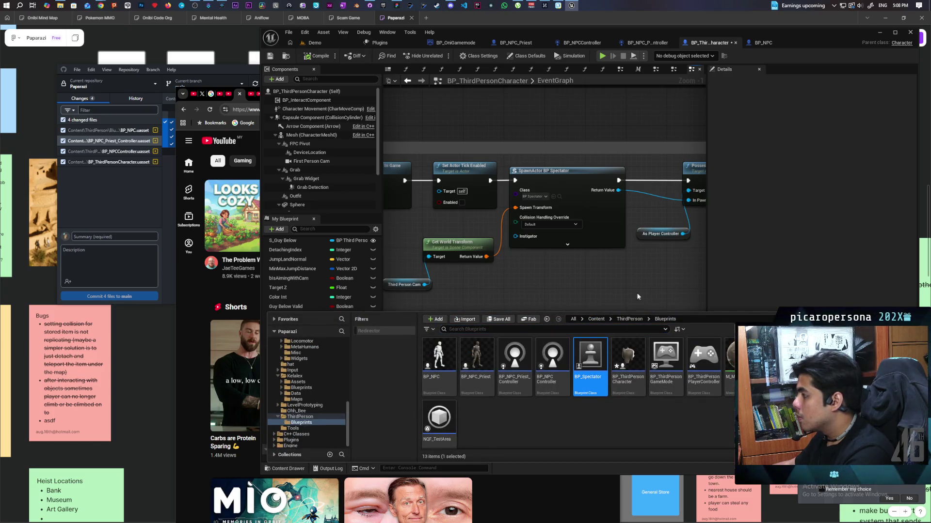
# Open BP_Spectator's event graph and add a new variable named Player
pyautogui.doubleClick(592, 357)
pyautogui.click(526, 69)
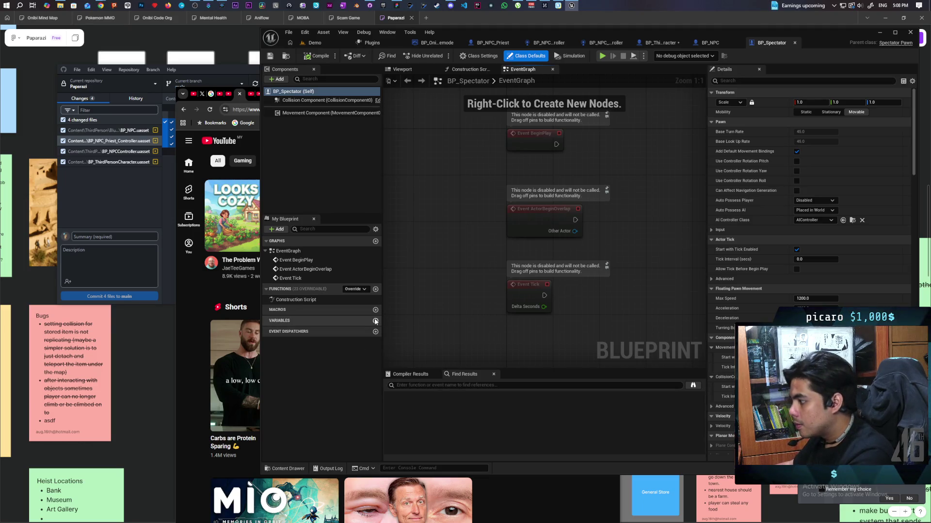
pyautogui.click(376, 321)
pyautogui.write('Player')
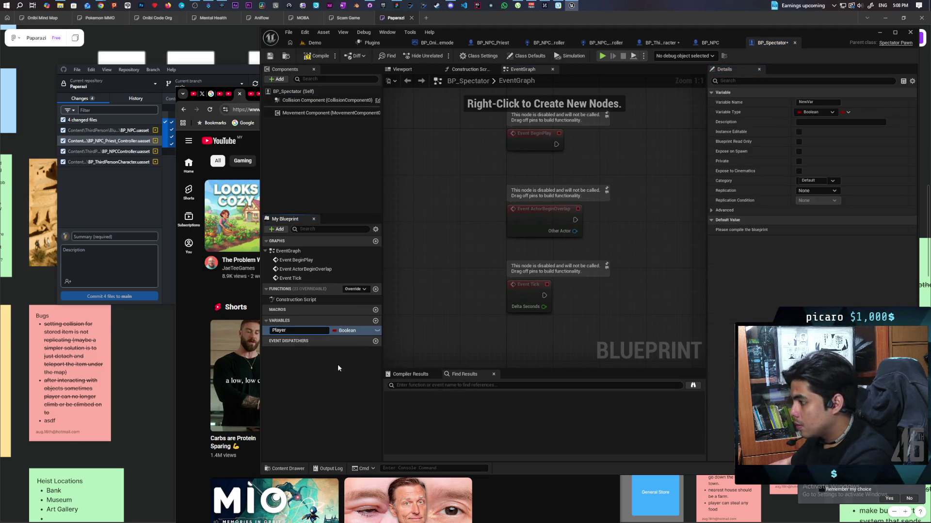
pyautogui.press('Return')
# Type Player as a BP Third Person Character object reference and compile BP_Spectator
pyautogui.click(347, 331)
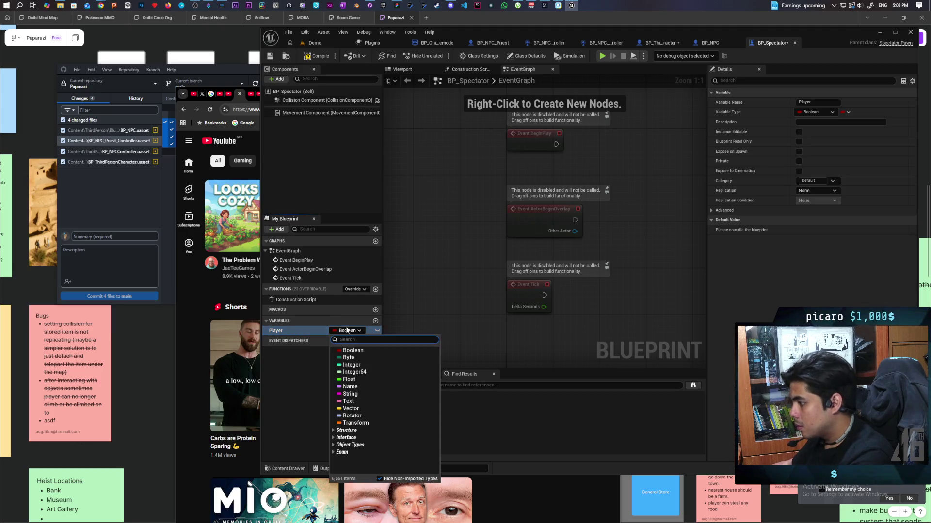
pyautogui.write('third pers')
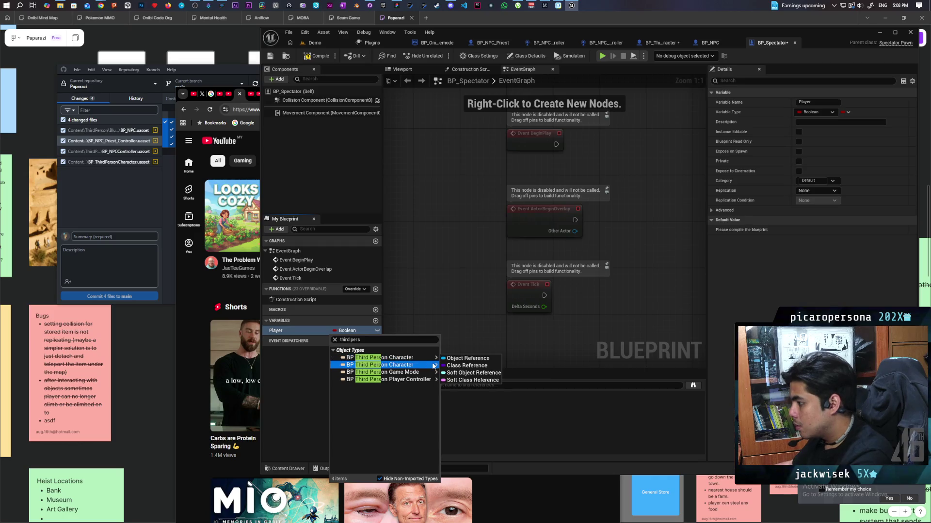
pyautogui.moveTo(434, 367)
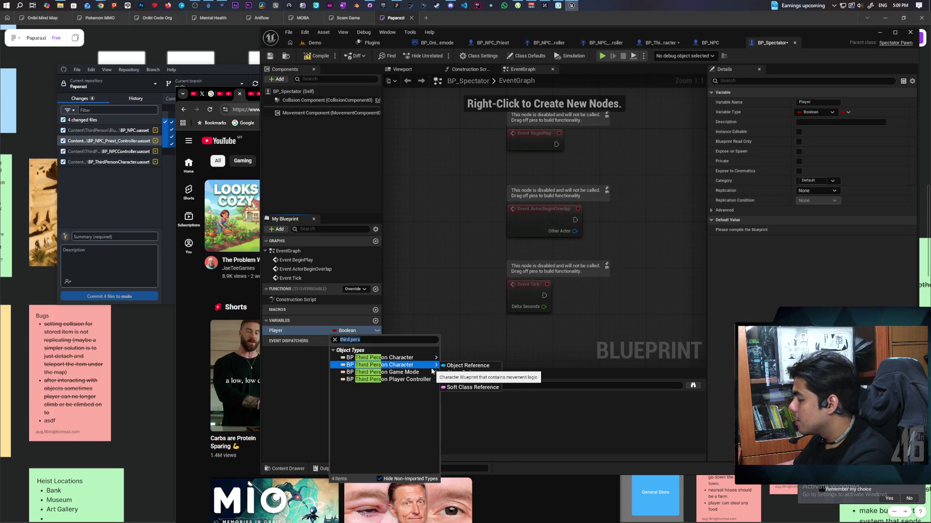
pyautogui.moveTo(415, 360)
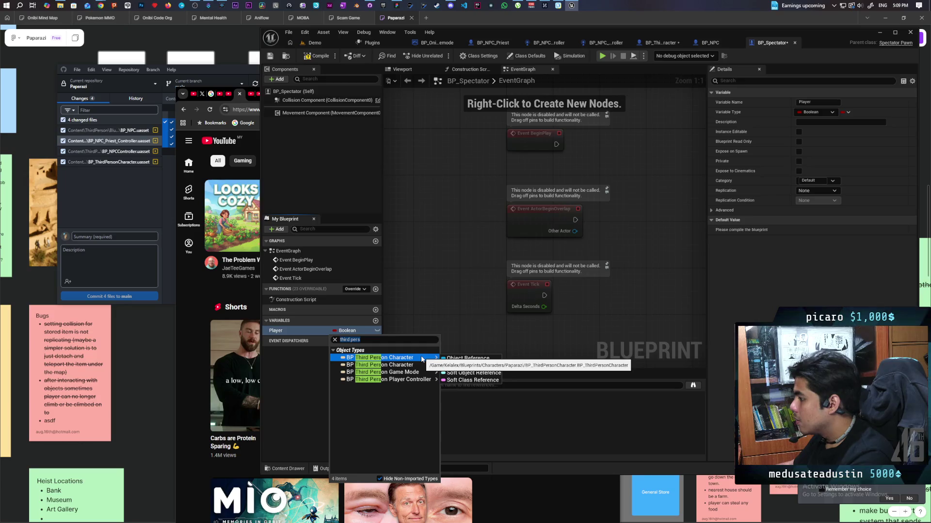
pyautogui.click(421, 360)
pyautogui.click(316, 56)
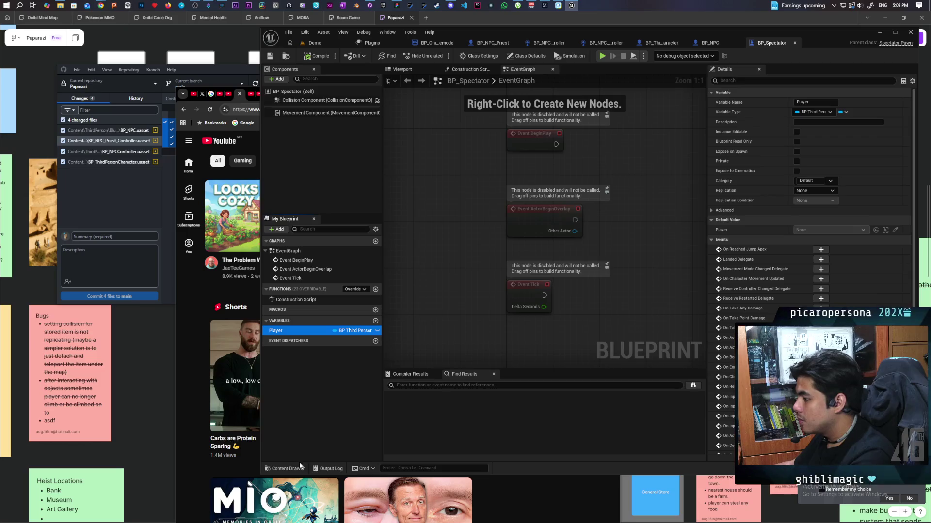
pyautogui.click(286, 469)
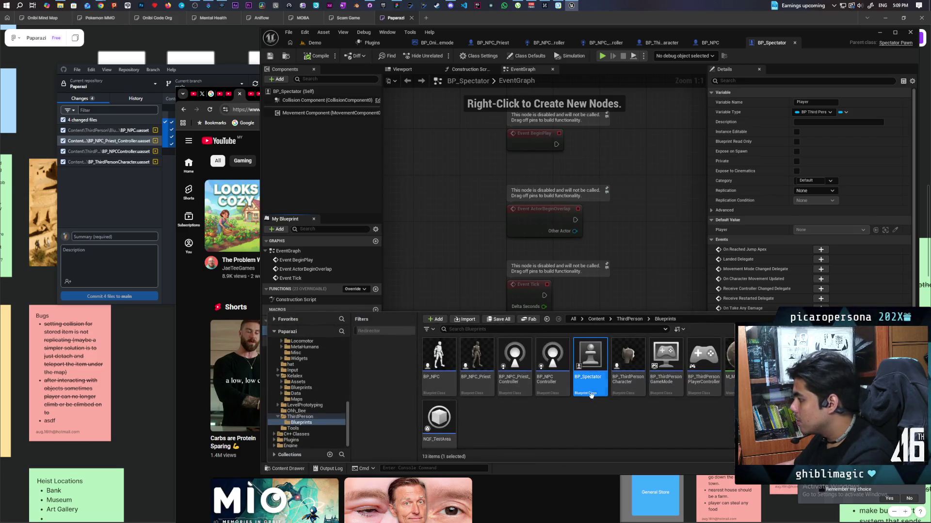
# Search Content for 'third' and select BP_ThirdPersonCharacter inside Content/ThirdPerson/Blueprints
pyautogui.click(595, 320)
pyautogui.write('third')
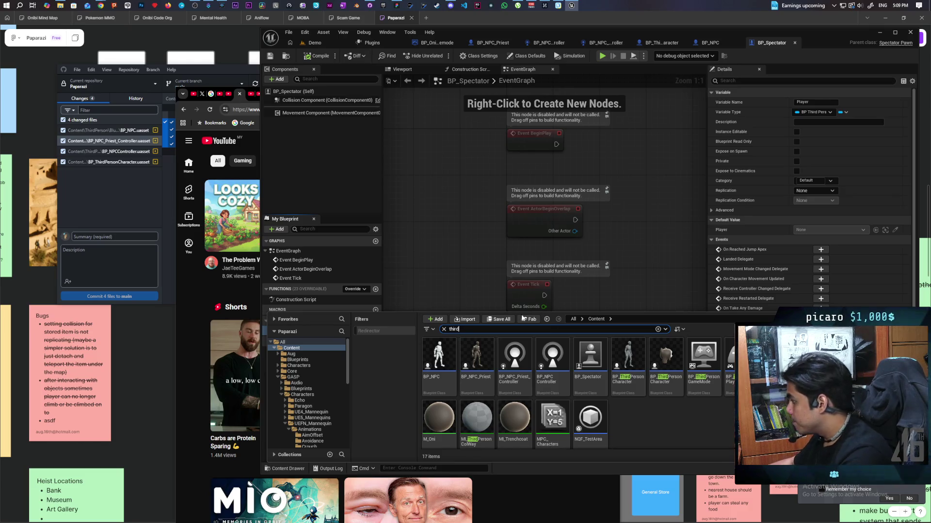
pyautogui.click(630, 390)
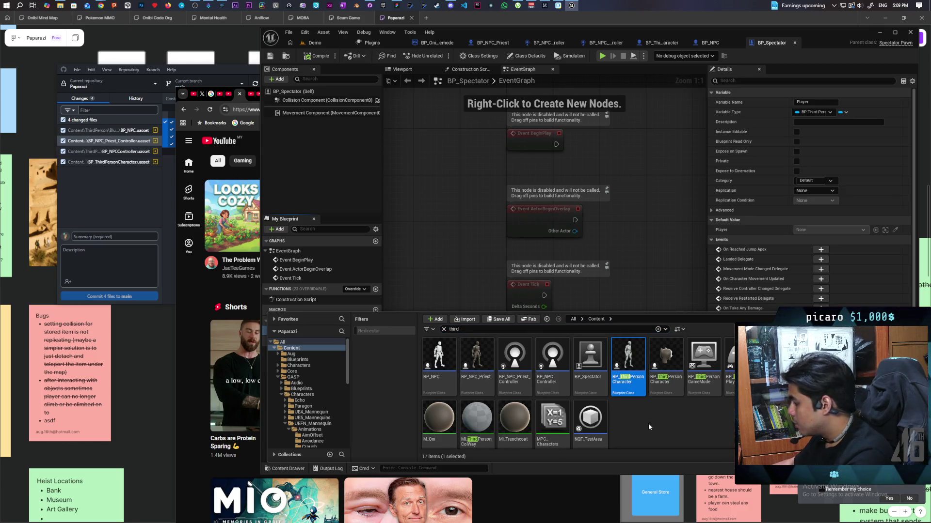
pyautogui.hotkey('ctrl', 'b')
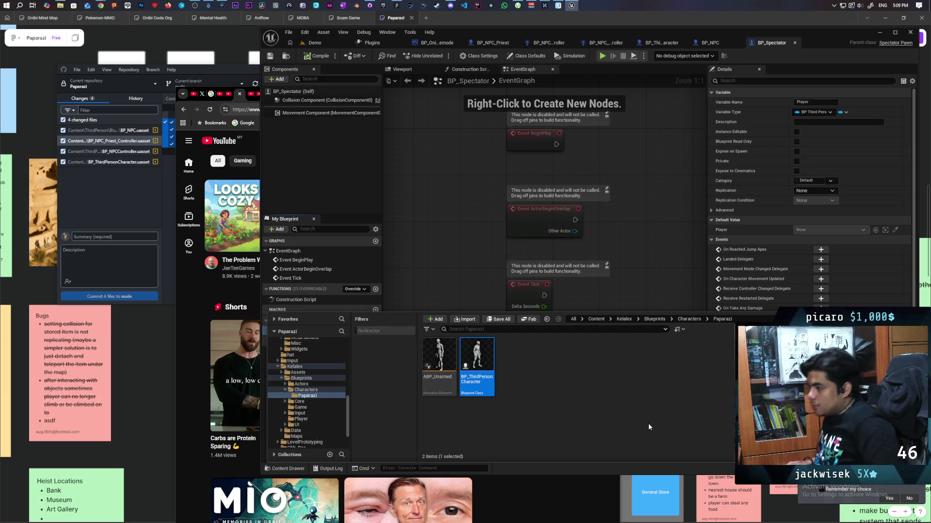
pyautogui.click(598, 320)
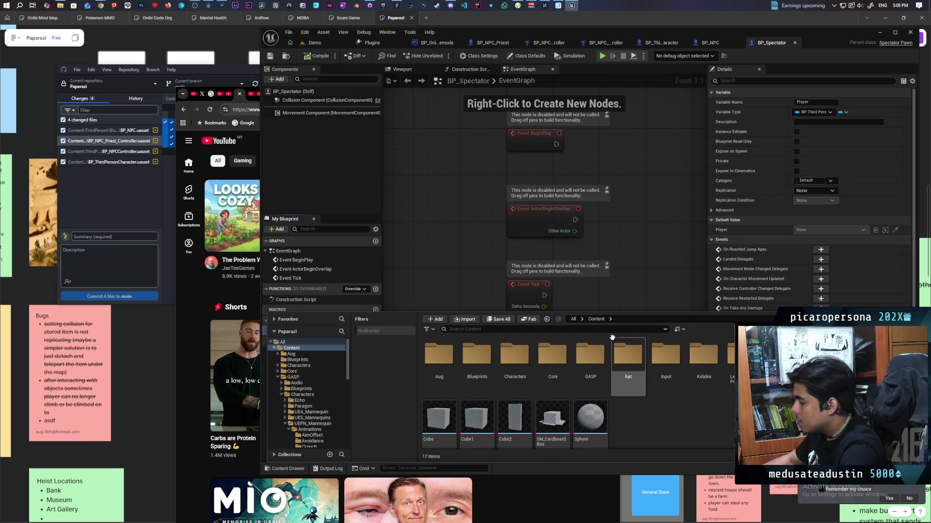
pyautogui.doubleClick(817, 356)
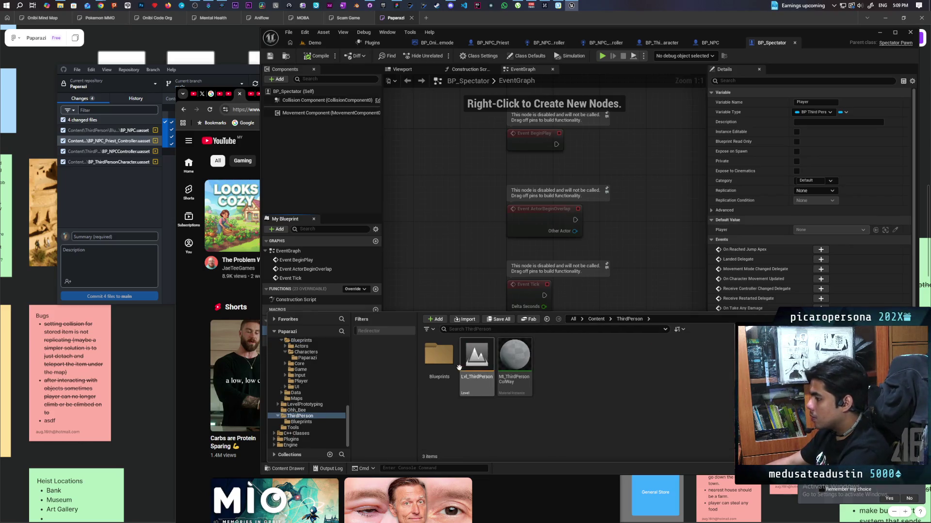
pyautogui.doubleClick(439, 356)
pyautogui.click(612, 394)
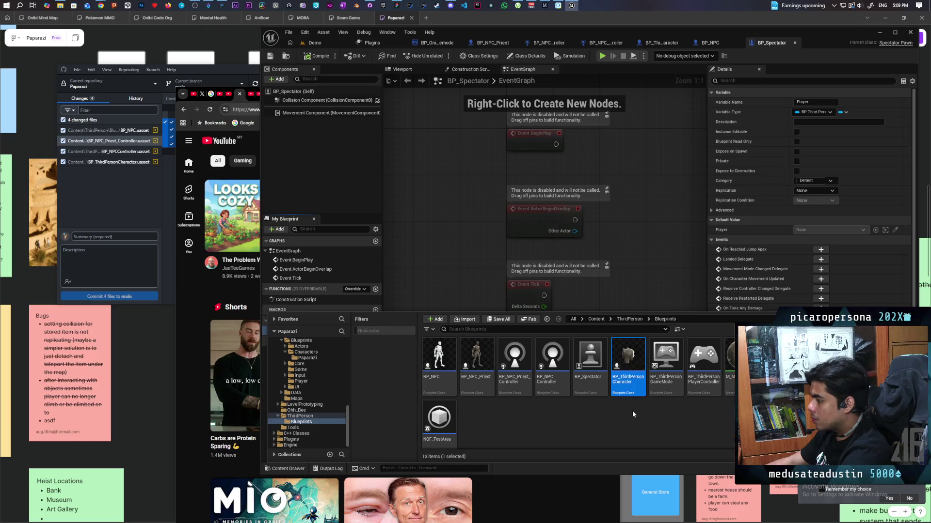
# Rename BP_ThirdPersonCharacter to BP_Oni
pyautogui.press('F2')
pyautogui.press('End')
pyautogui.press('BackSpace')
pyautogui.press('BackSpace')
pyautogui.press('BackSpace')
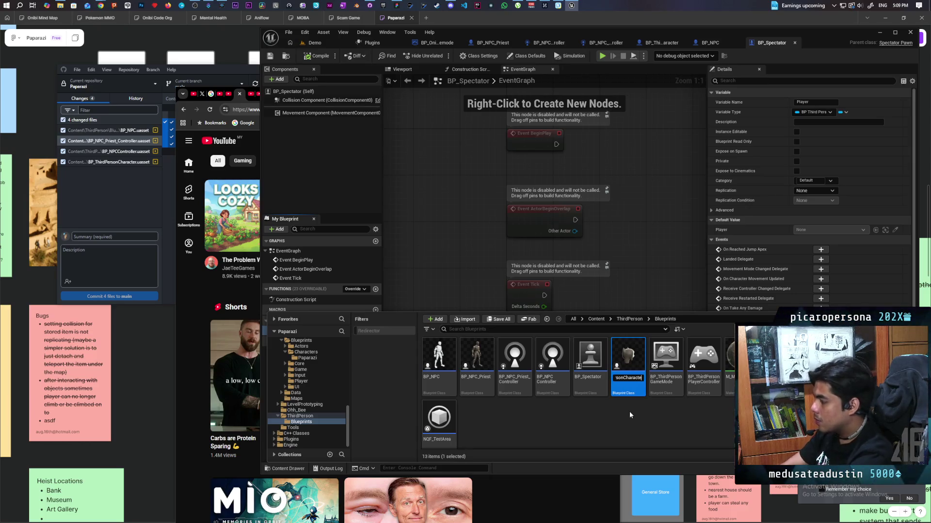
pyautogui.press('BackSpace')
pyautogui.press('BackSpace')
pyautogui.press('BackSpace')
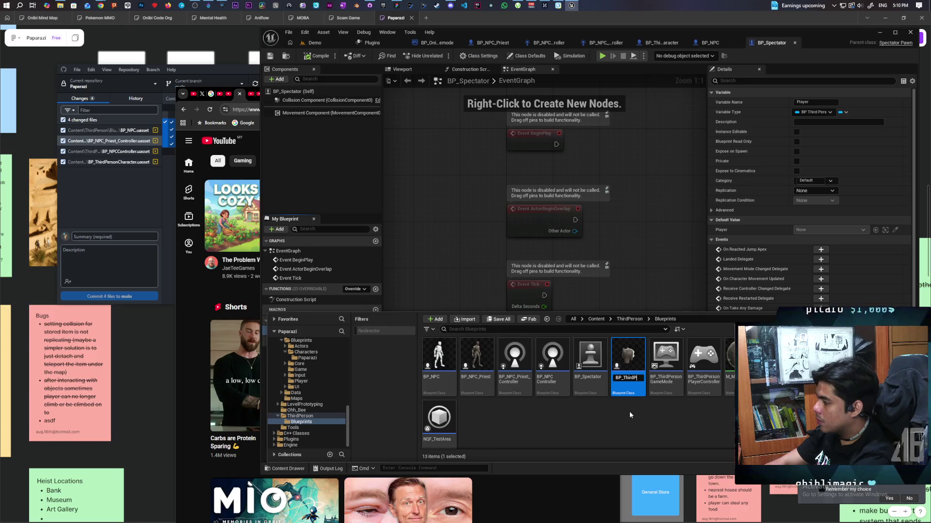
pyautogui.press('BackSpace')
pyautogui.write('Oni')
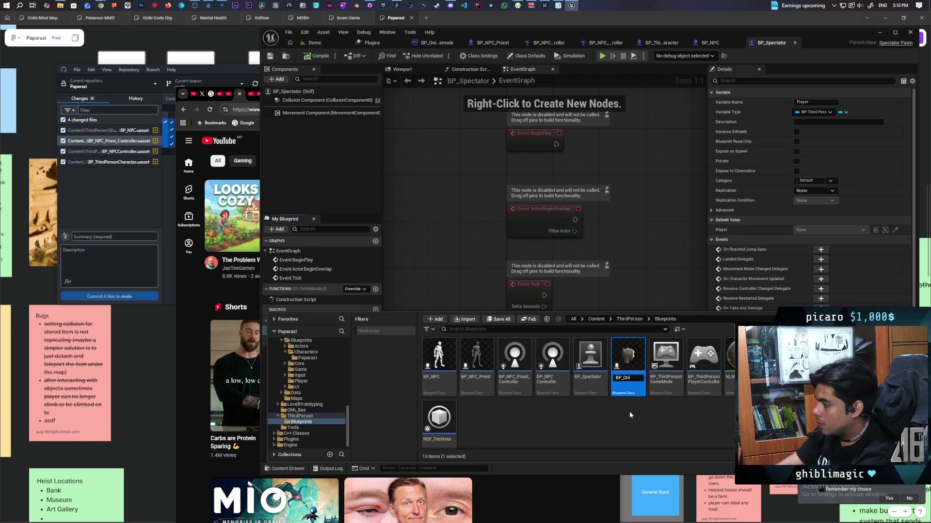
pyautogui.press('Return')
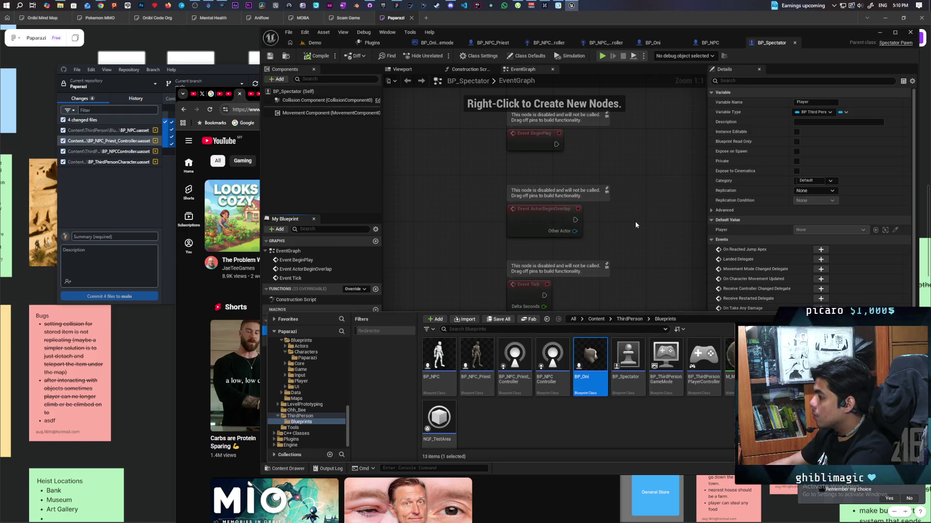
# Change the Player variable's type to a BP Oni object reference and make it Instance Editable
pyautogui.click(446, 260)
pyautogui.click(360, 333)
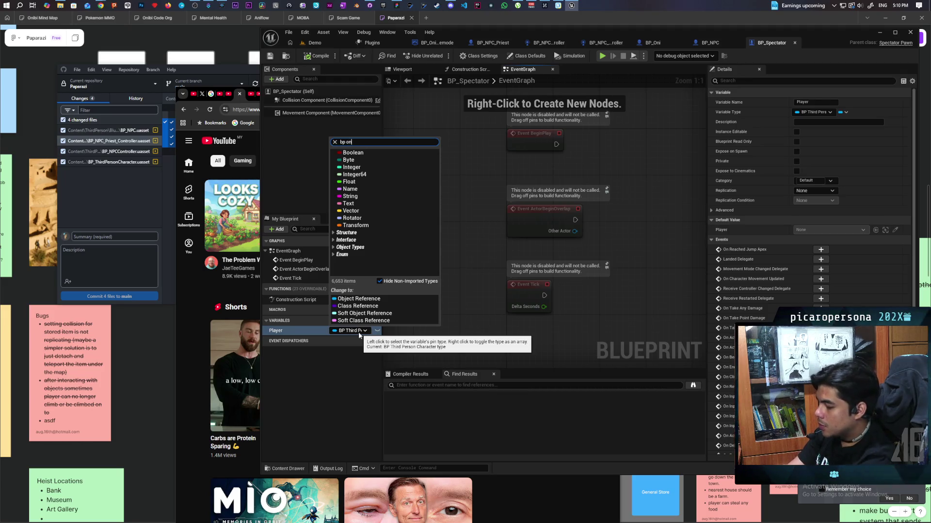
pyautogui.write('i')
pyautogui.moveTo(399, 369)
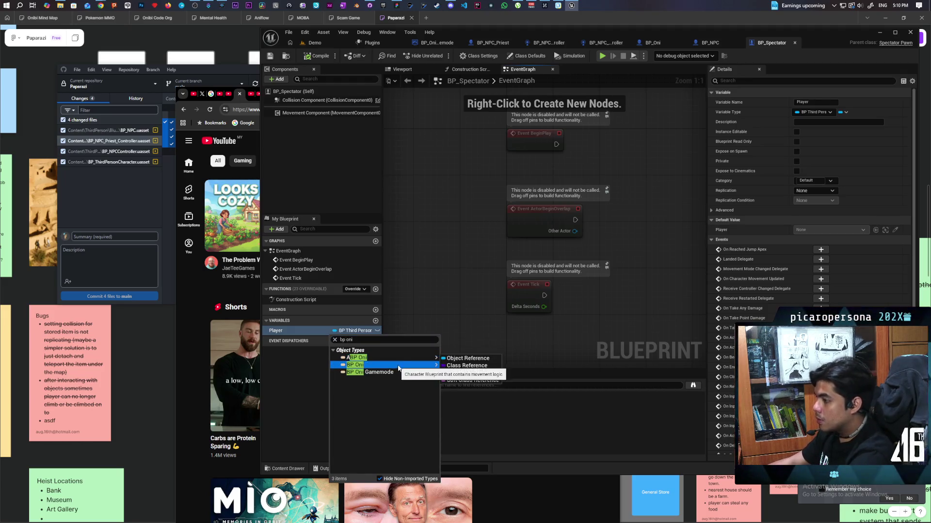
pyautogui.click(466, 358)
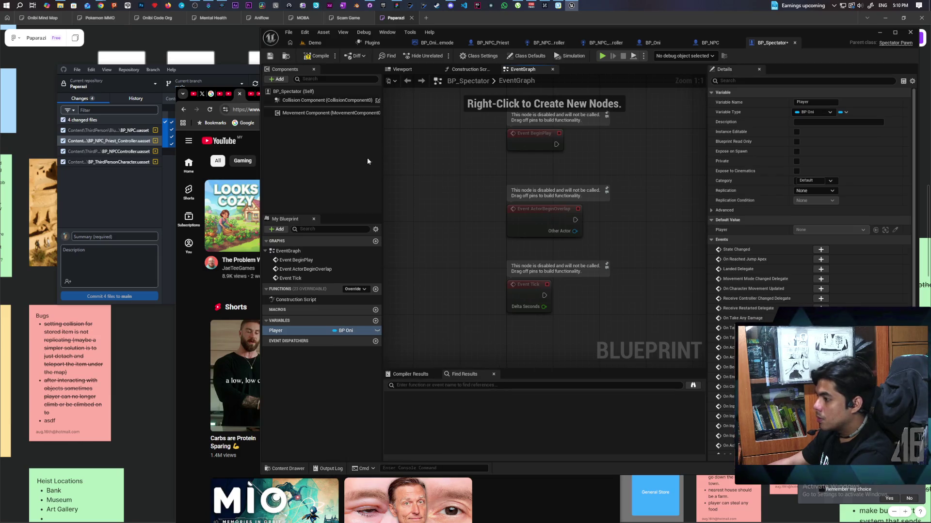
pyautogui.moveTo(470, 292); pyautogui.dragTo(466, 278)
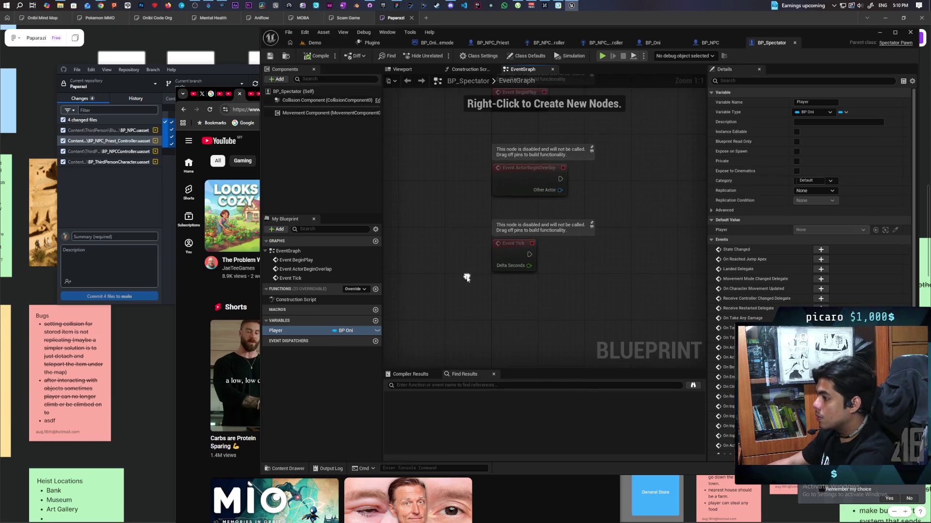
pyautogui.click(377, 331)
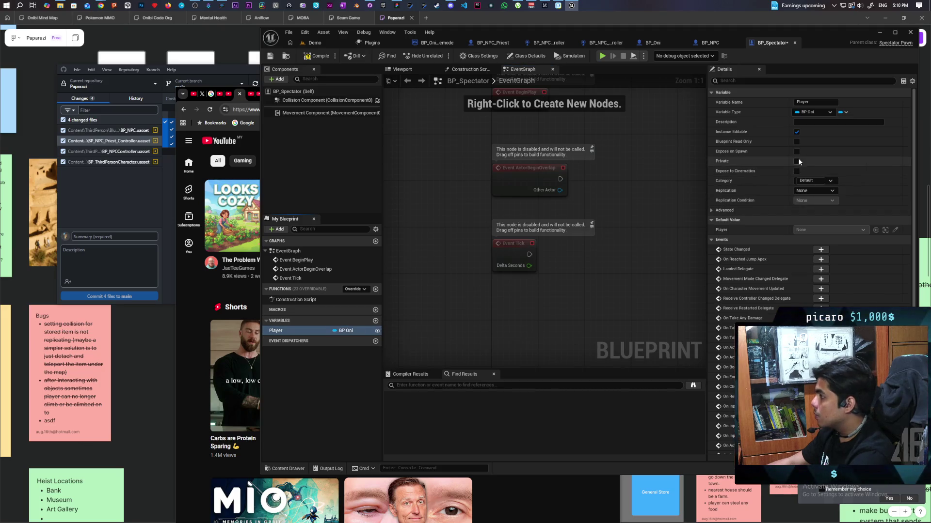
pyautogui.click(710, 44)
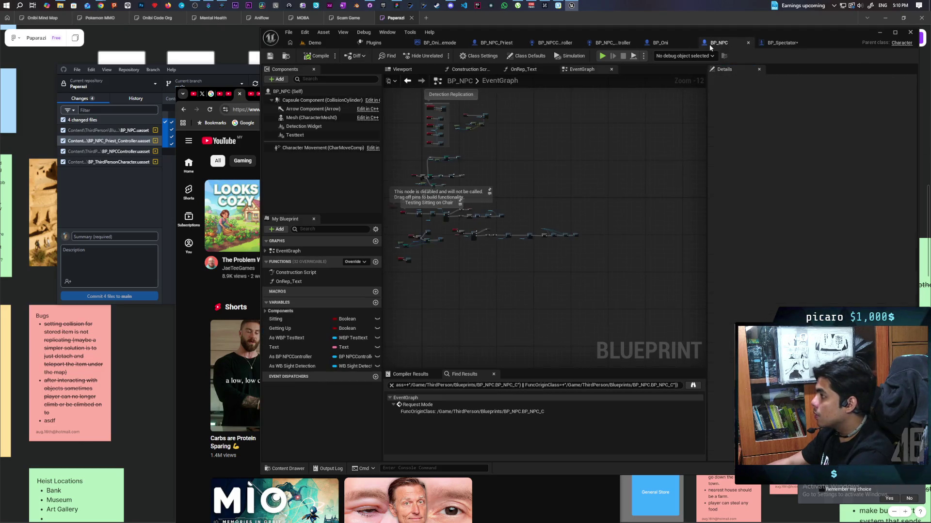
# Refresh BP_Oni's SpawnActor BP Spectator node, then recompile BP_Spectator
pyautogui.click(609, 42)
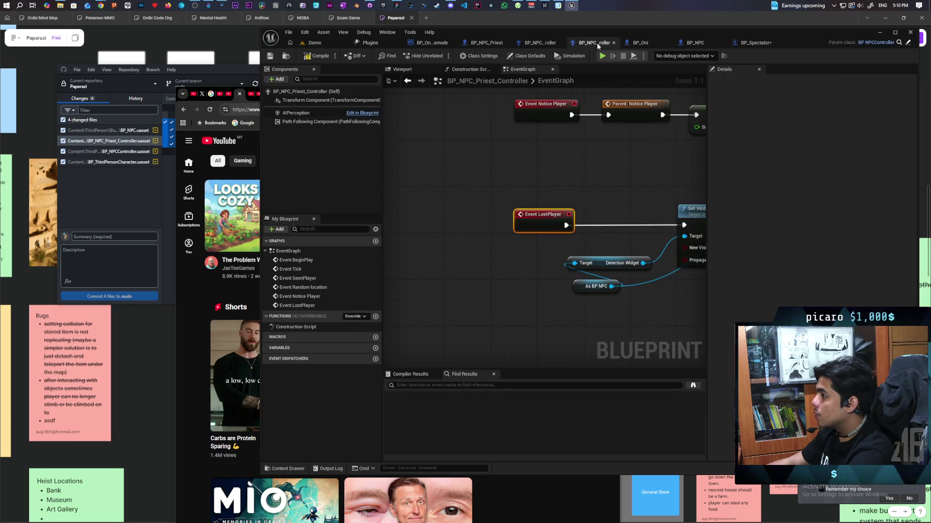
pyautogui.click(661, 43)
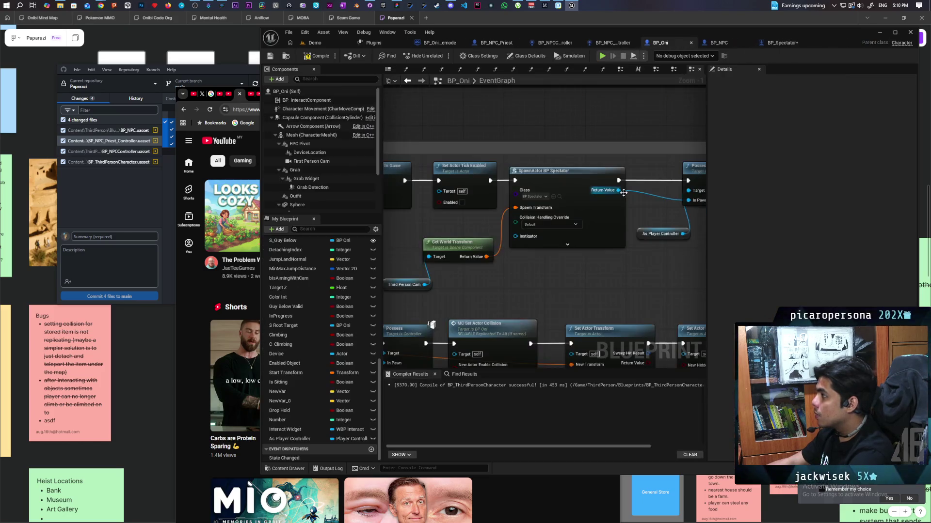
pyautogui.rightClick(587, 245)
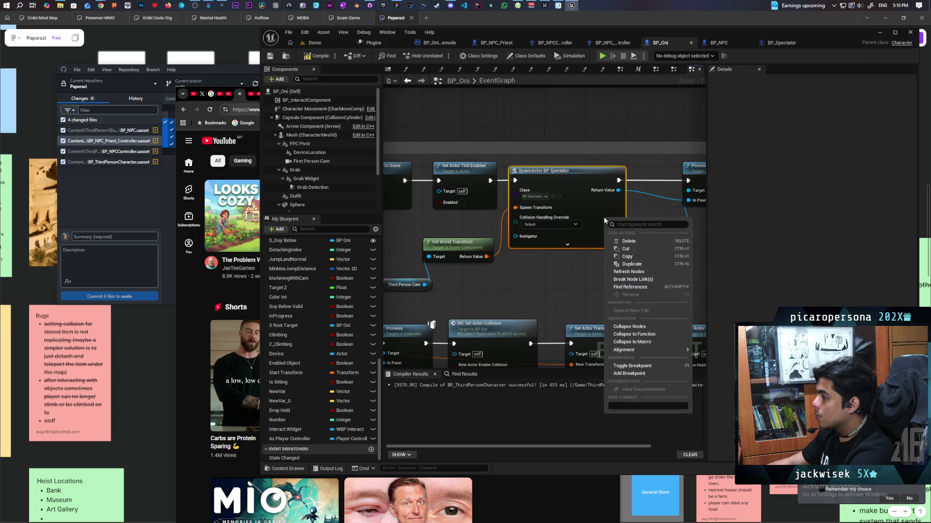
pyautogui.click(629, 272)
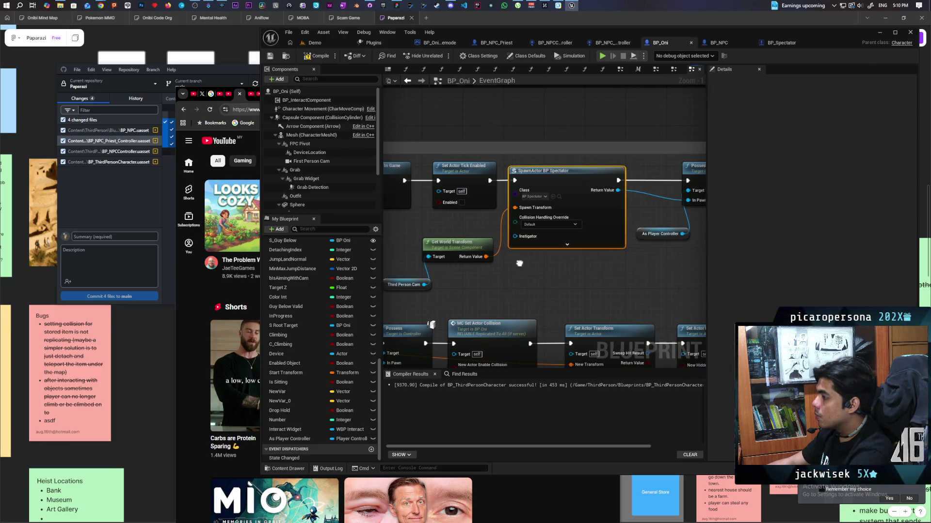
pyautogui.moveTo(538, 277); pyautogui.dragTo(616, 289)
pyautogui.click(641, 256)
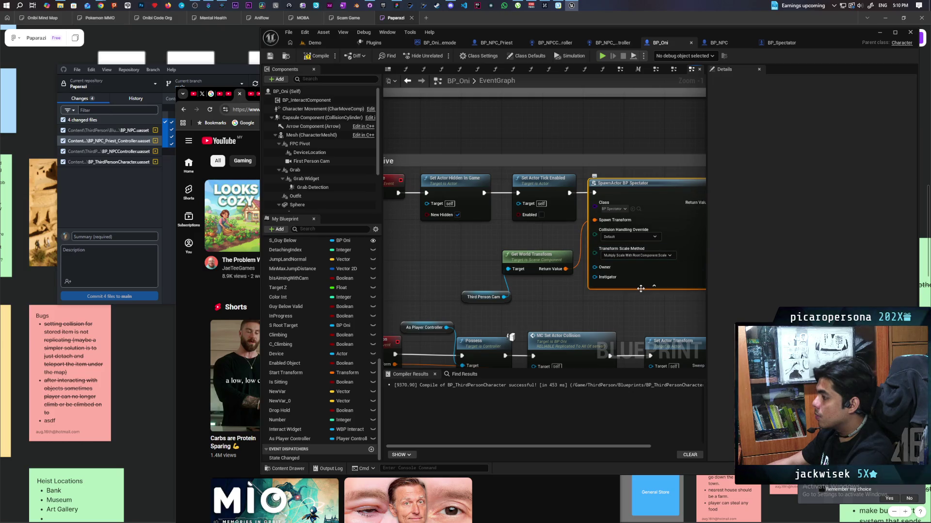
pyautogui.click(654, 286)
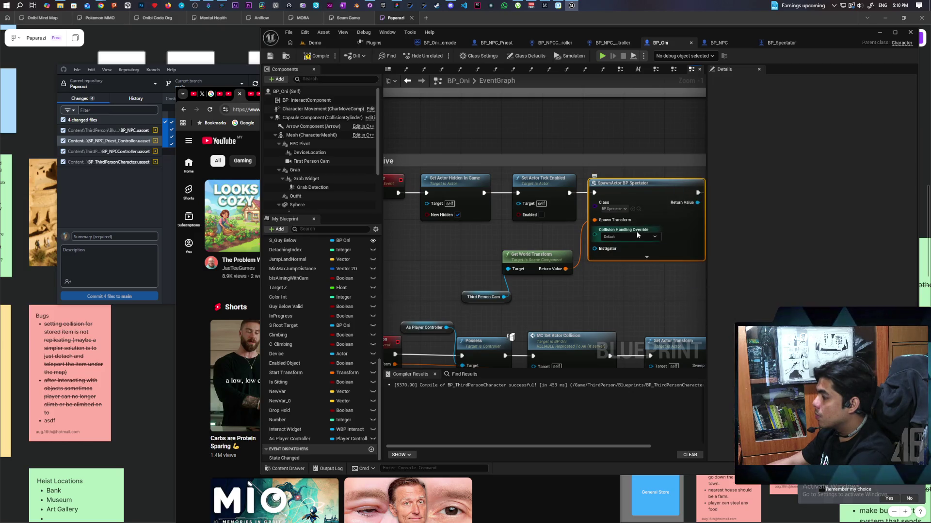
pyautogui.click(782, 45)
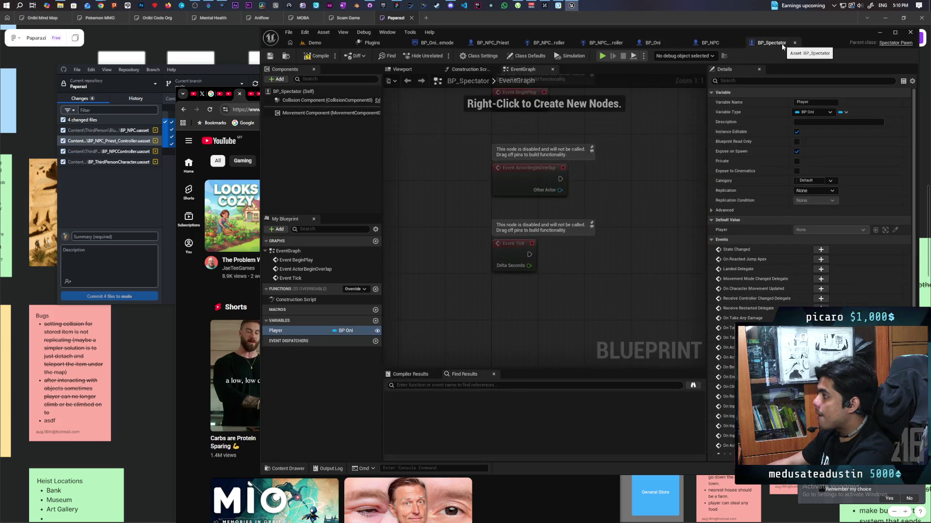
pyautogui.click(315, 57)
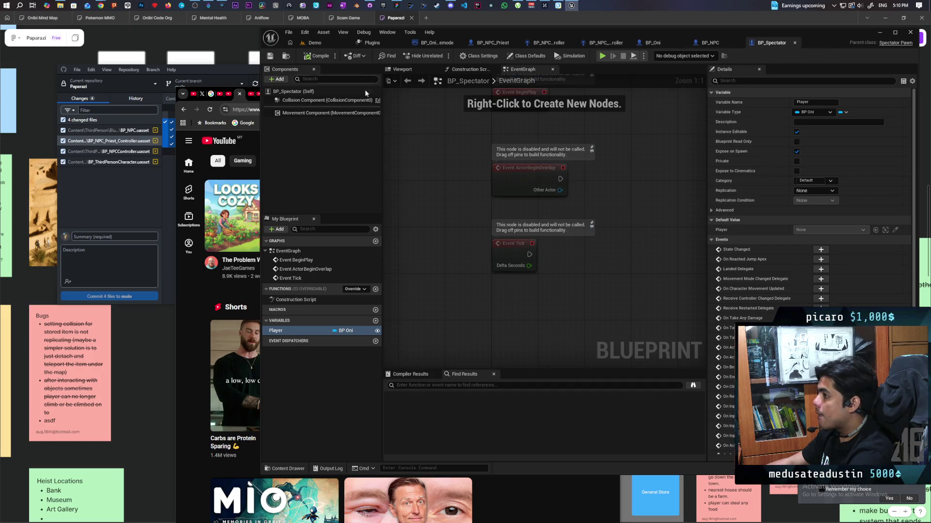
# Wire a Self node into SpawnActor's new Player pin in BP_Oni and save the blueprint
pyautogui.click(656, 43)
pyautogui.rightClick(679, 228)
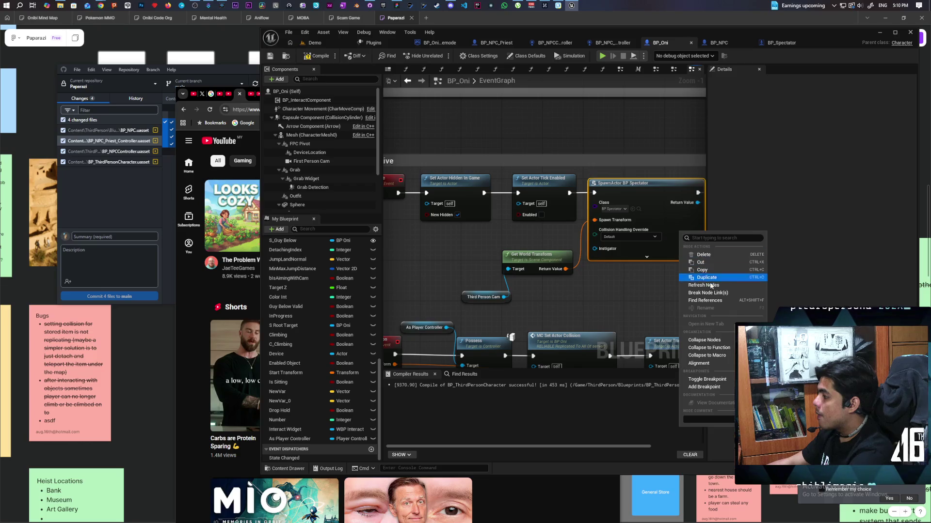
pyautogui.click(711, 288)
pyautogui.moveTo(594, 249)
pyautogui.mouseDown()
pyautogui.moveTo(565, 297)
pyautogui.moveTo(469, 295)
pyautogui.mouseUp()
pyautogui.write('self')
pyautogui.press('Return')
pyautogui.hotkey('ctrl', 's')
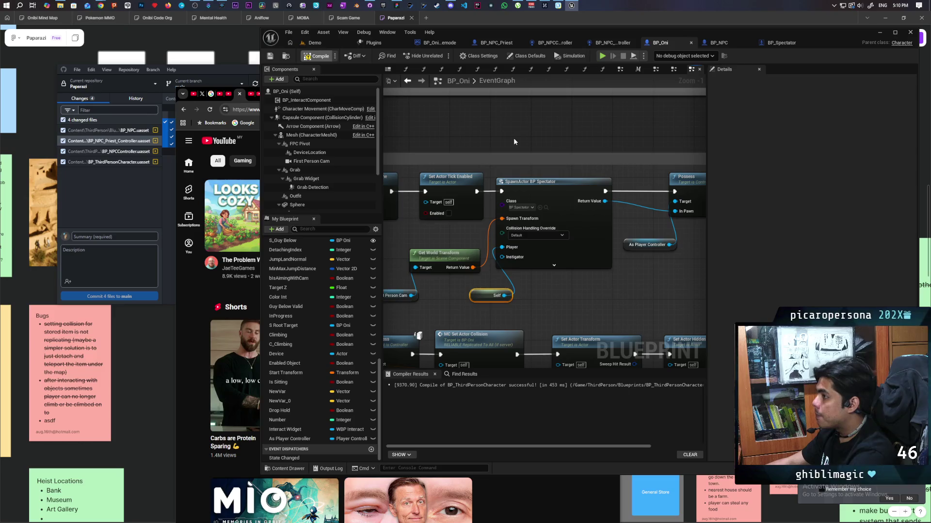
pyautogui.moveTo(549, 156); pyautogui.dragTo(521, 165)
pyautogui.moveTo(450, 302); pyautogui.dragTo(445, 296)
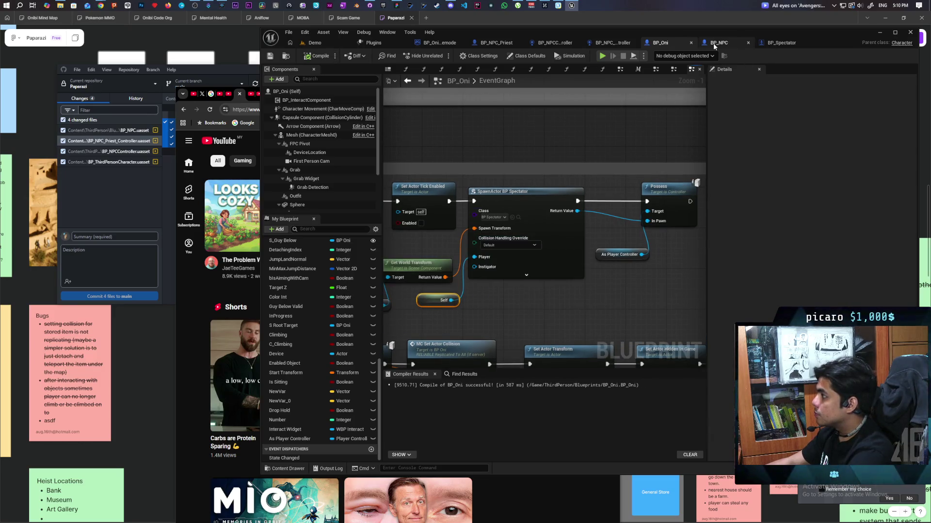
pyautogui.click(780, 42)
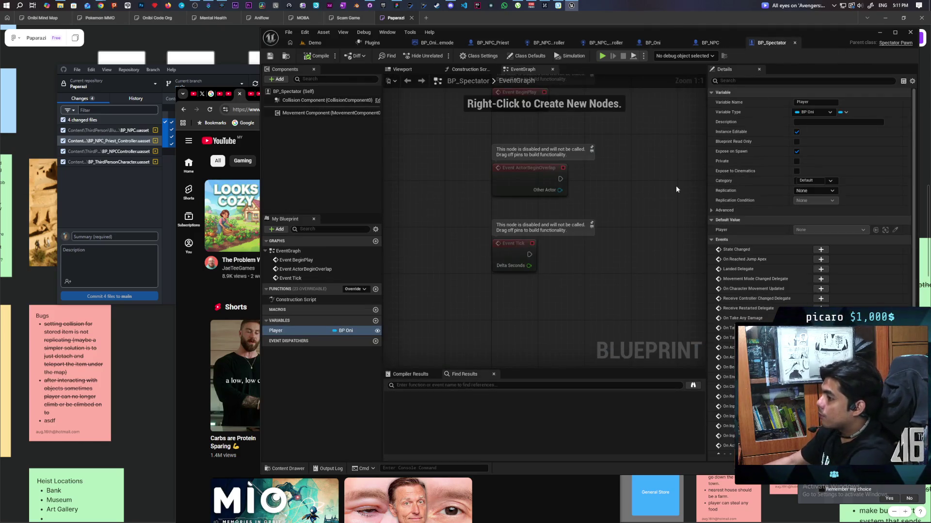
# Add a 1 key event whose Pressed calls Resummon on the Player variable
pyautogui.rightClick(518, 270)
pyautogui.write('1')
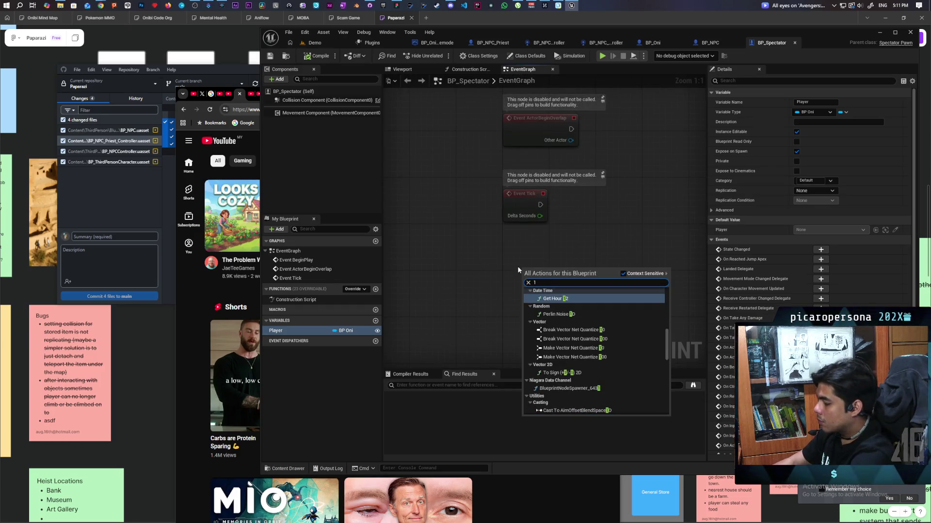
pyautogui.press('BackSpace')
pyautogui.write('key')
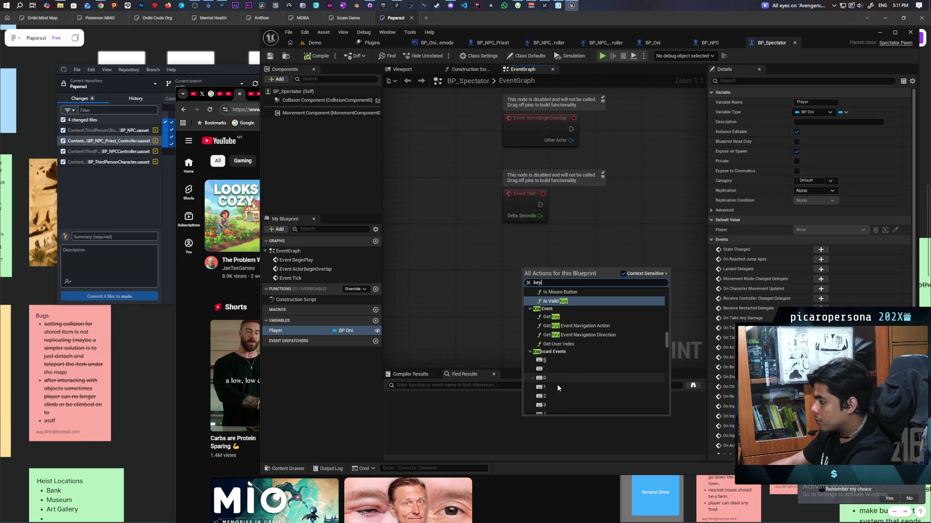
pyautogui.click(557, 387)
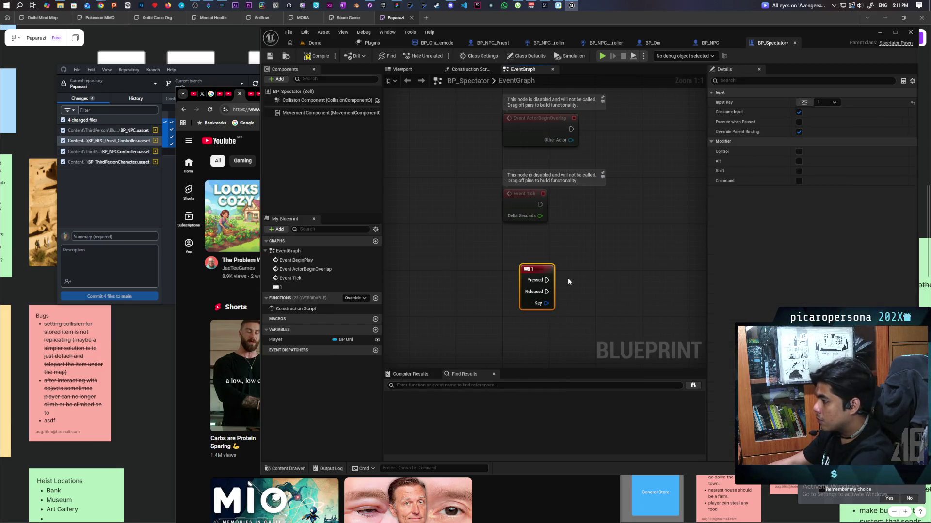
pyautogui.click(304, 339)
pyautogui.moveTo(304, 339)
pyautogui.mouseDown()
pyautogui.moveTo(533, 328)
pyautogui.moveTo(598, 295)
pyautogui.mouseUp()
pyautogui.click(545, 340)
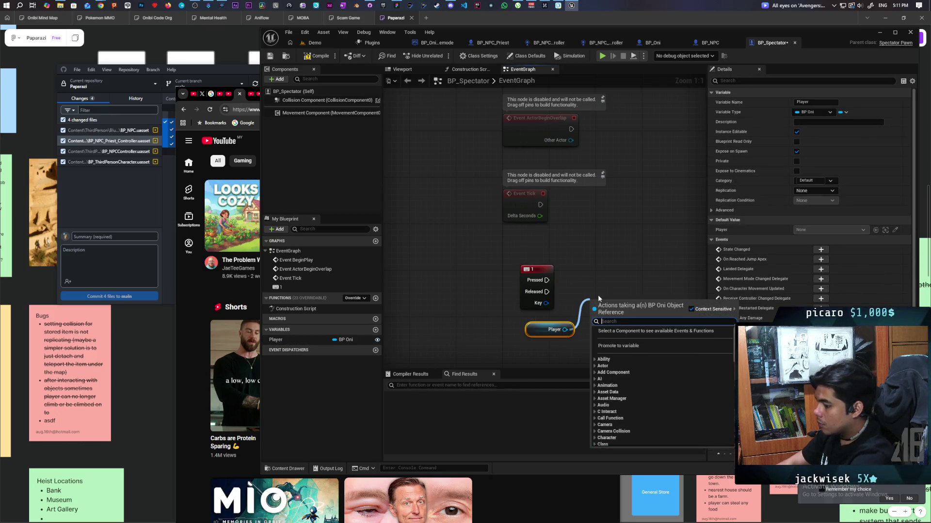
pyautogui.write('resu')
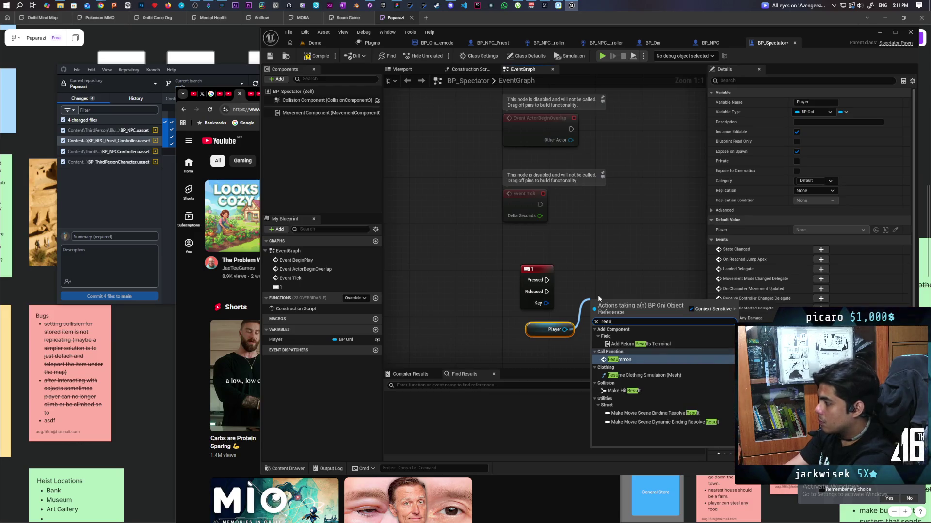
pyautogui.press('Return')
pyautogui.moveTo(619, 301); pyautogui.dragTo(608, 275)
pyautogui.moveTo(547, 280); pyautogui.dragTo(632, 276)
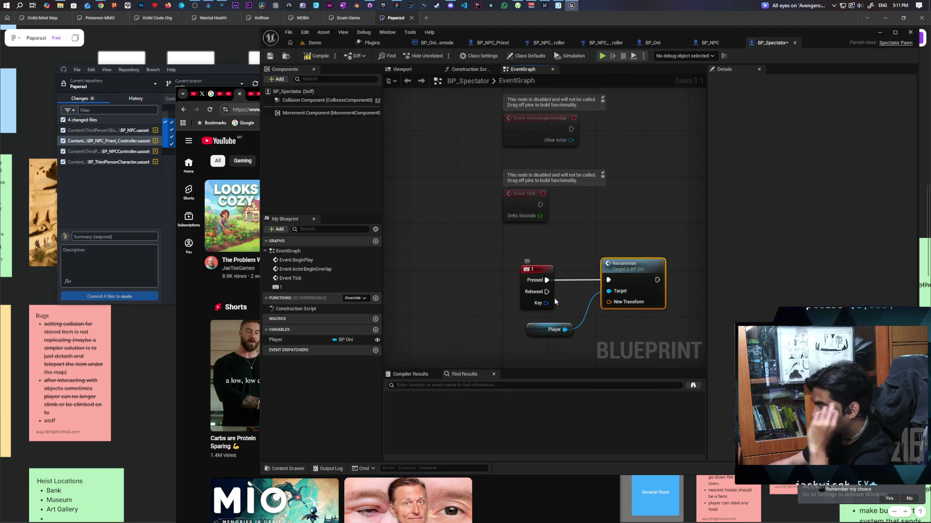
pyautogui.moveTo(540, 332); pyautogui.dragTo(530, 325)
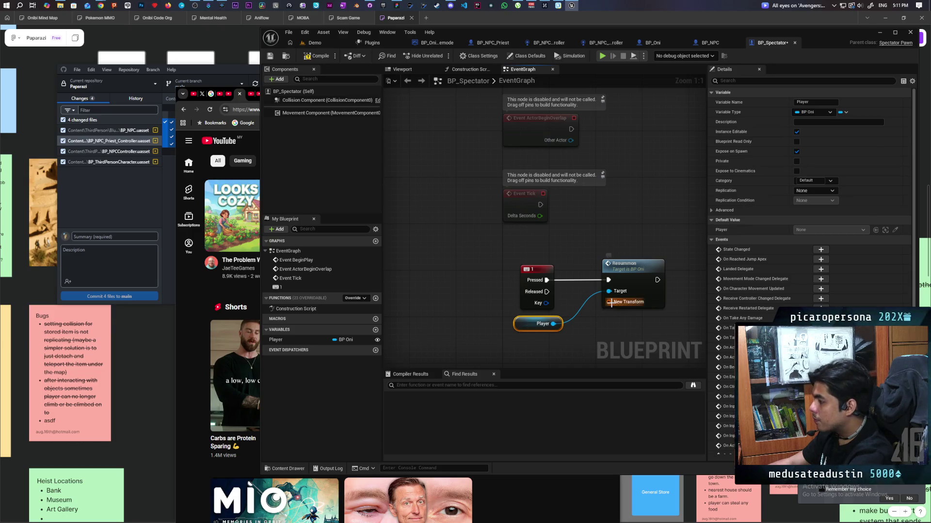
# Feed Get Actor Transform's Return Value into Resummon's New Transform
pyautogui.rightClick(590, 335)
pyautogui.rightClick(566, 351)
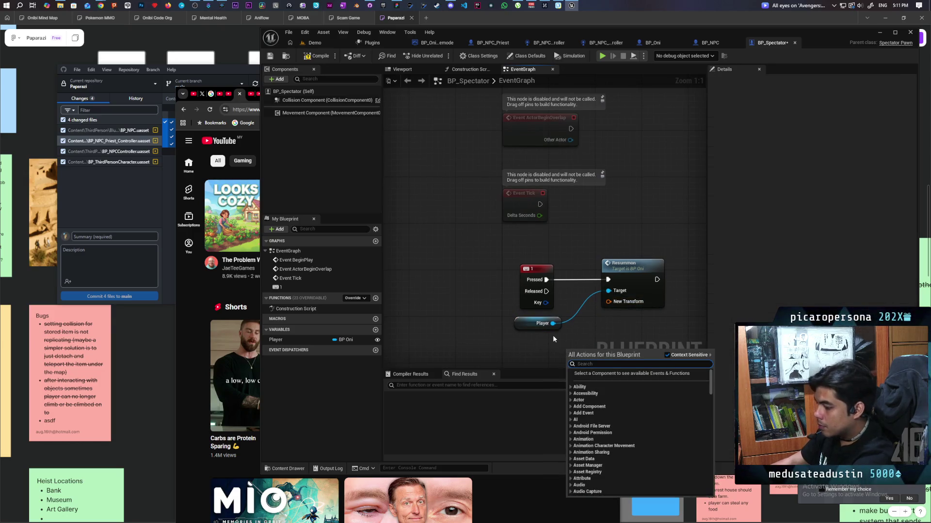
pyautogui.write('get actor ttrans')
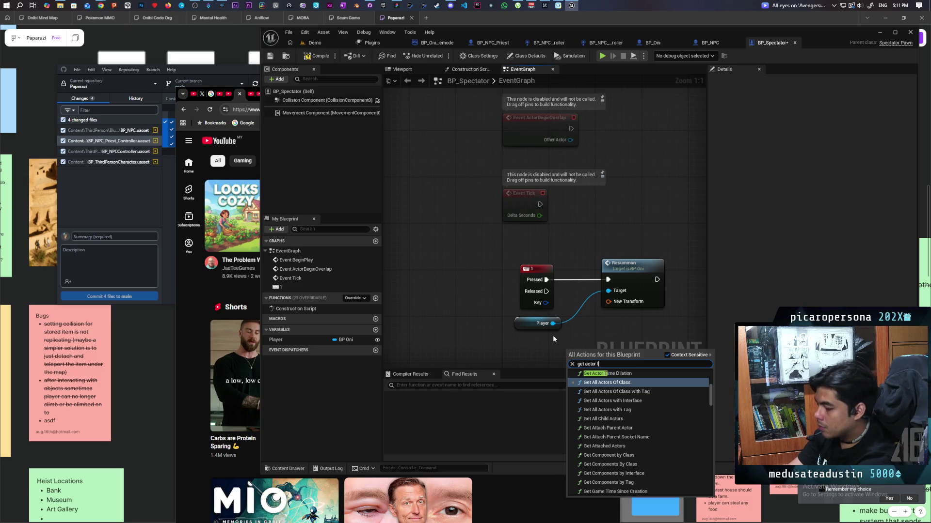
pyautogui.press('Return')
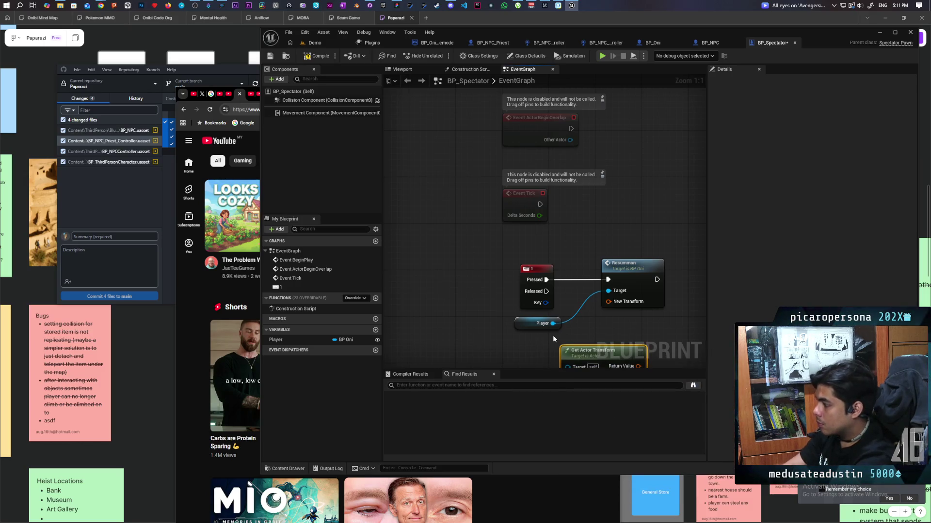
pyautogui.moveTo(591, 331); pyautogui.dragTo(596, 276)
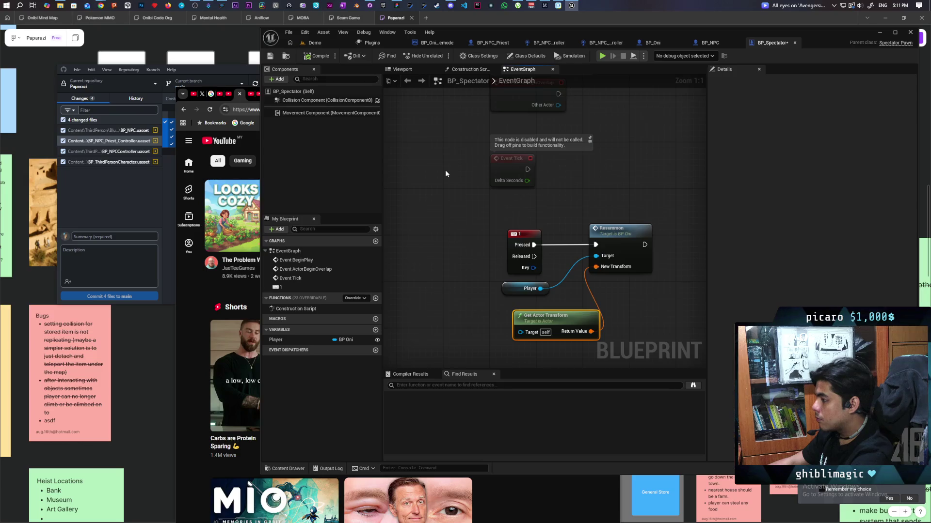
pyautogui.click(318, 43)
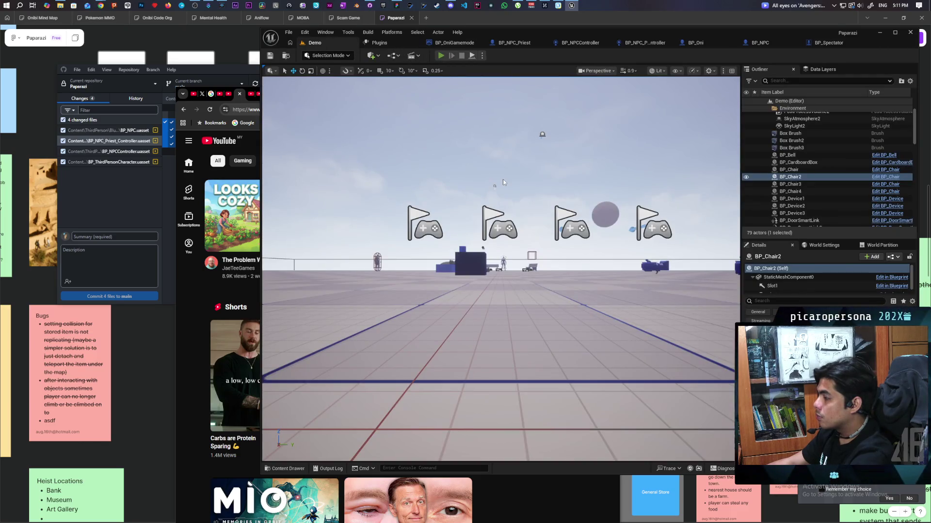
# Start the three-client play session and walk the pig past the blue box toward the bench and rock
pyautogui.hotkey('alt', 'p')
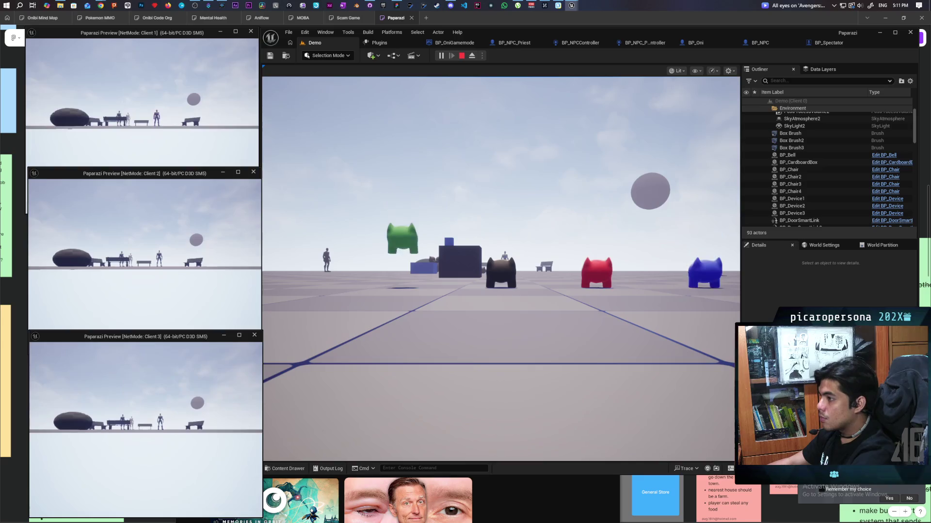
pyautogui.click(387, 261)
pyautogui.press('w')
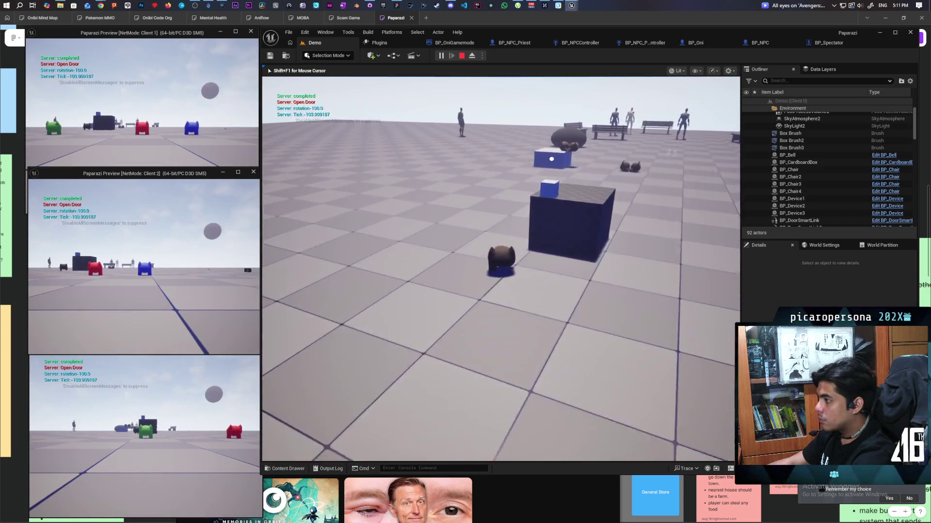
pyautogui.press('w')
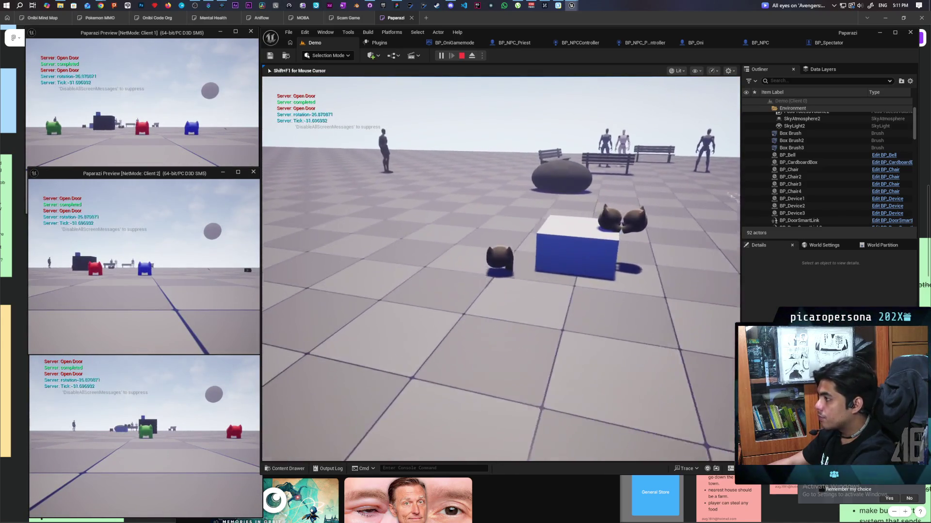
pyautogui.press('w')
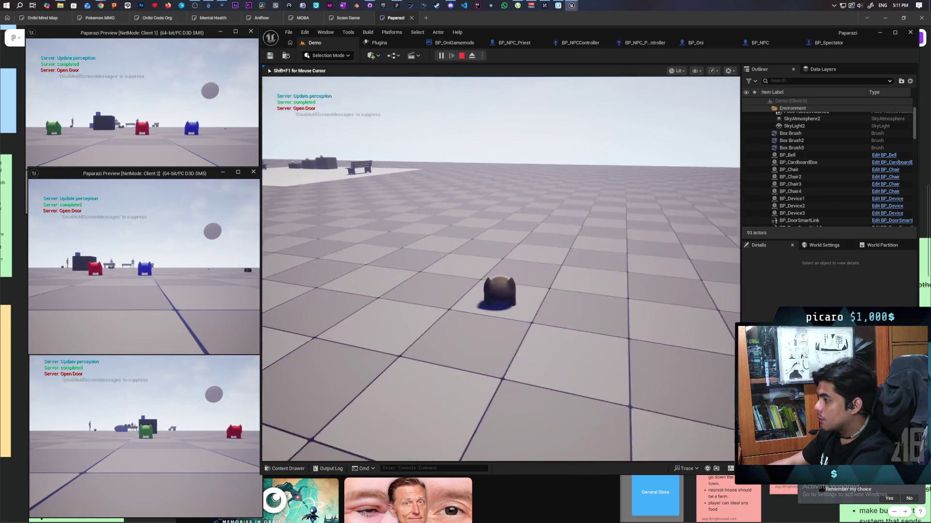
pyautogui.press('w')
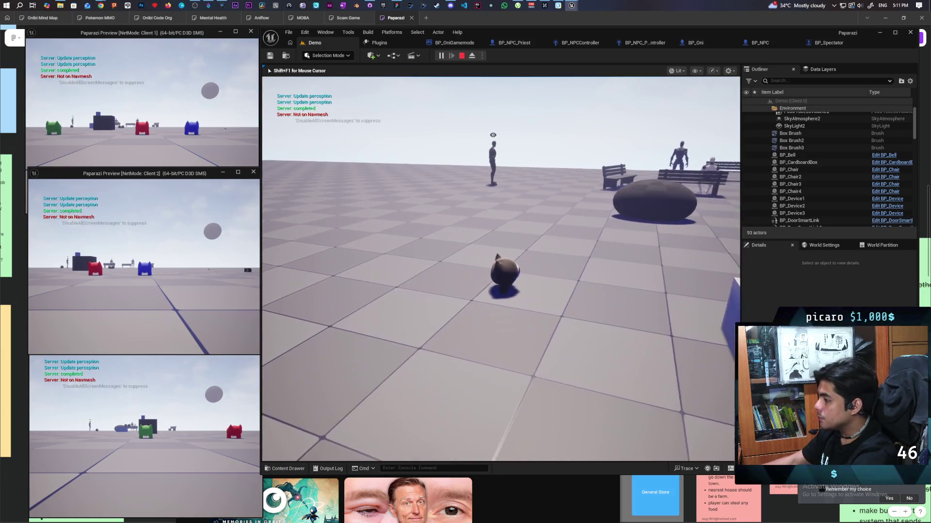
pyautogui.press('w')
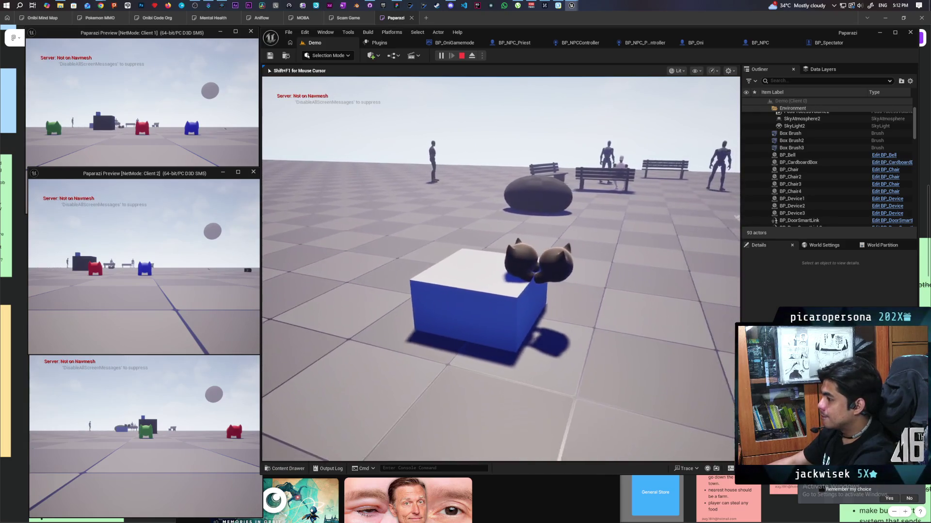
# Move the pig past the priest toward the green creature, then release game control with Shift+F1
pyautogui.press('w')
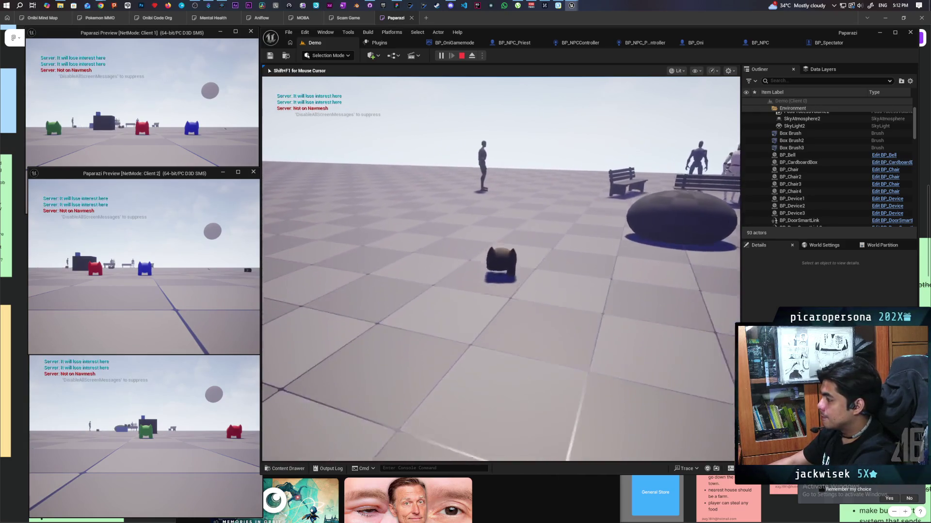
pyautogui.press('w')
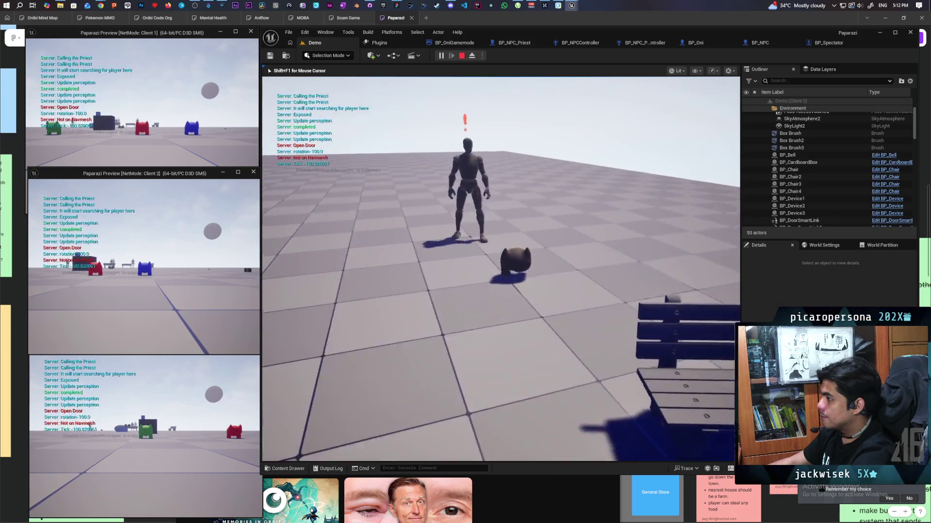
pyautogui.press('w')
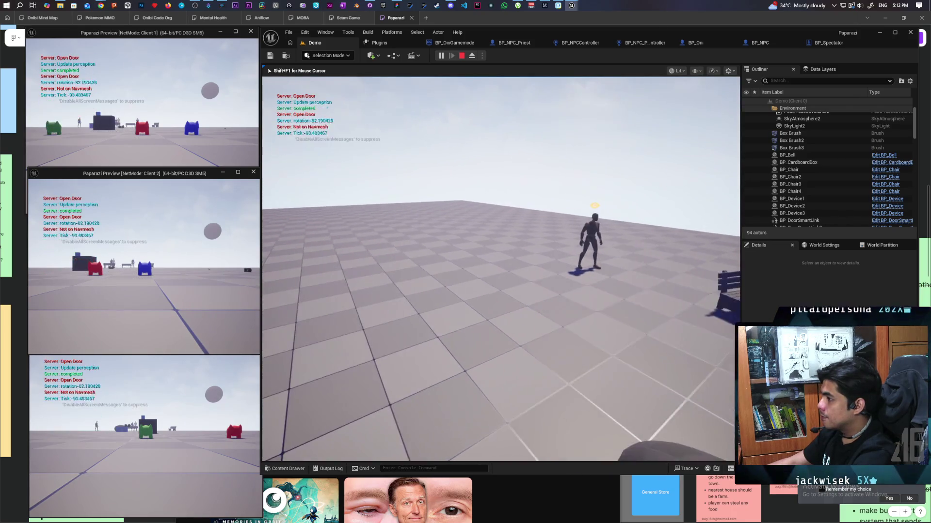
pyautogui.press('w')
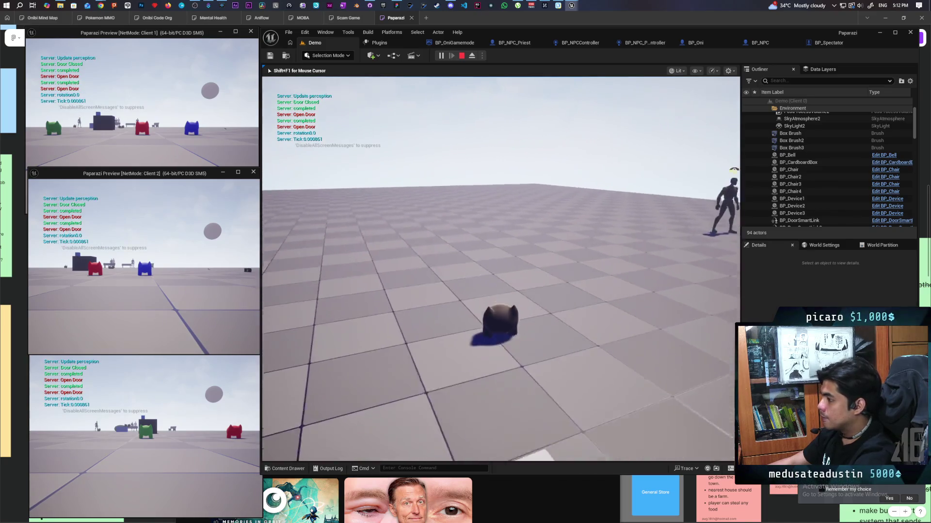
pyautogui.press('w')
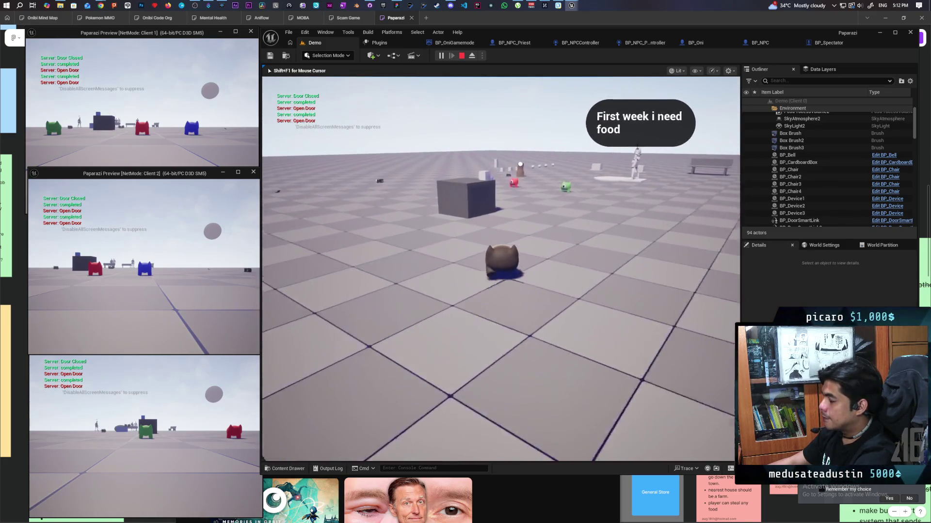
pyautogui.press('w')
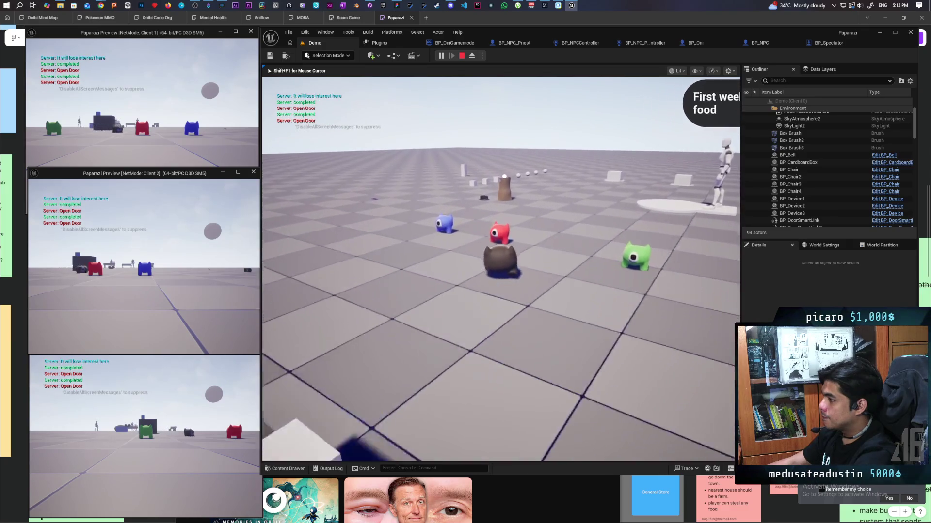
pyautogui.press('w')
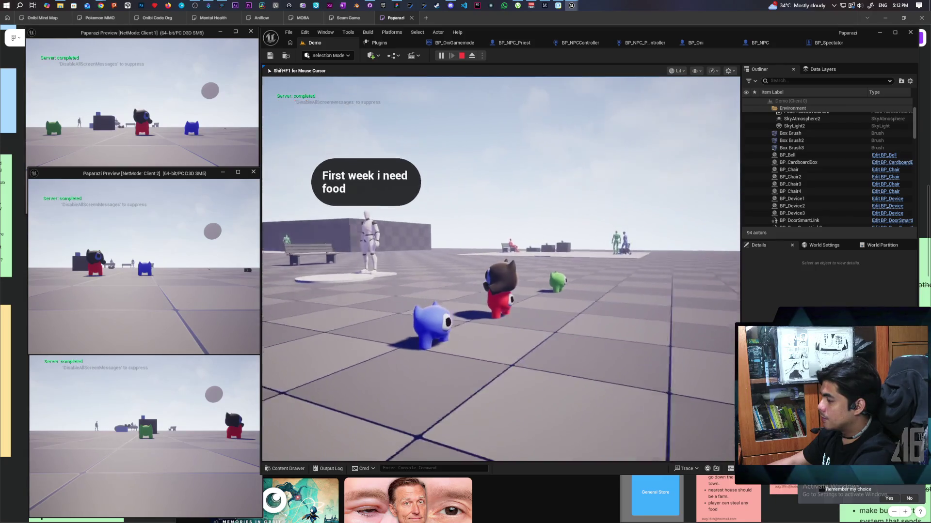
pyautogui.hotkey('shift', 'F1')
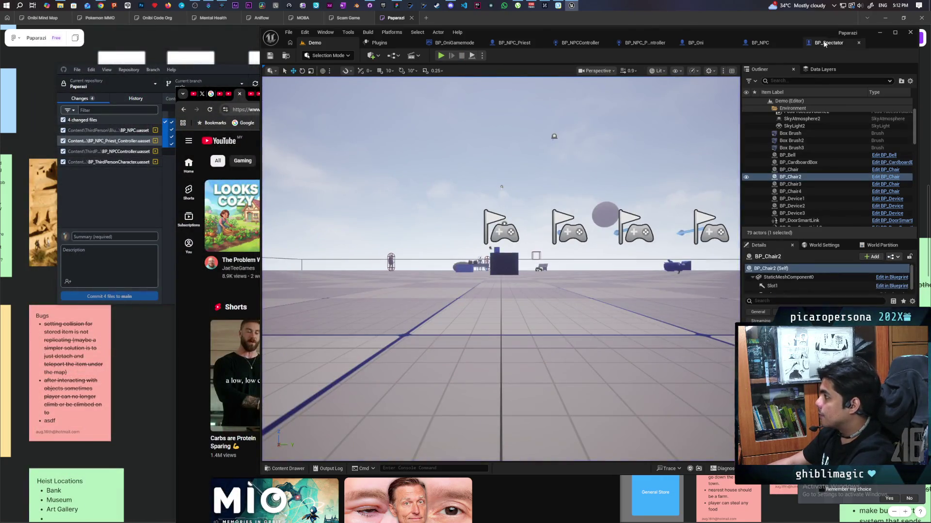
# In BP_Spectator, unlink Get Actor Transform from Resummon and split the New Transform pin
pyautogui.click(827, 43)
pyautogui.moveTo(535, 277)
pyautogui.mouseDown()
pyautogui.moveTo(478, 277)
pyautogui.moveTo(471, 293)
pyautogui.mouseUp()
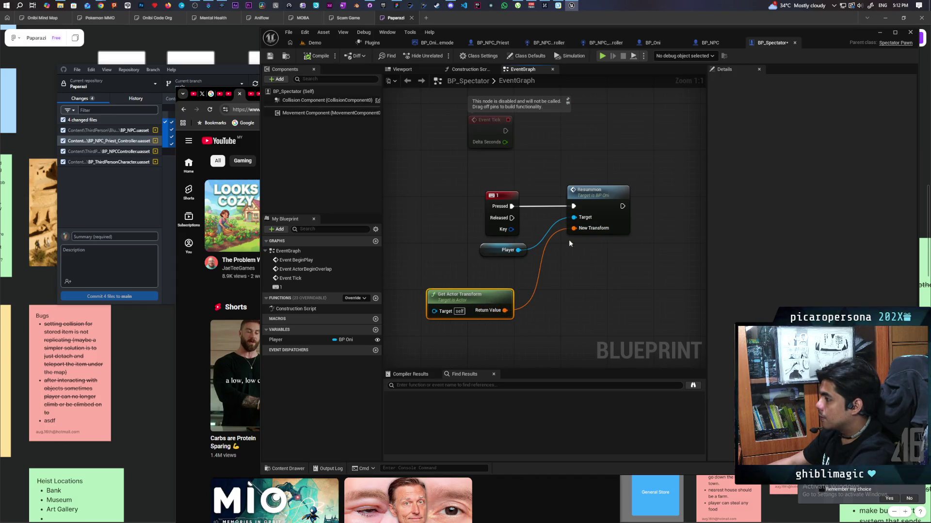
pyautogui.rightClick(574, 228)
pyautogui.click(533, 284)
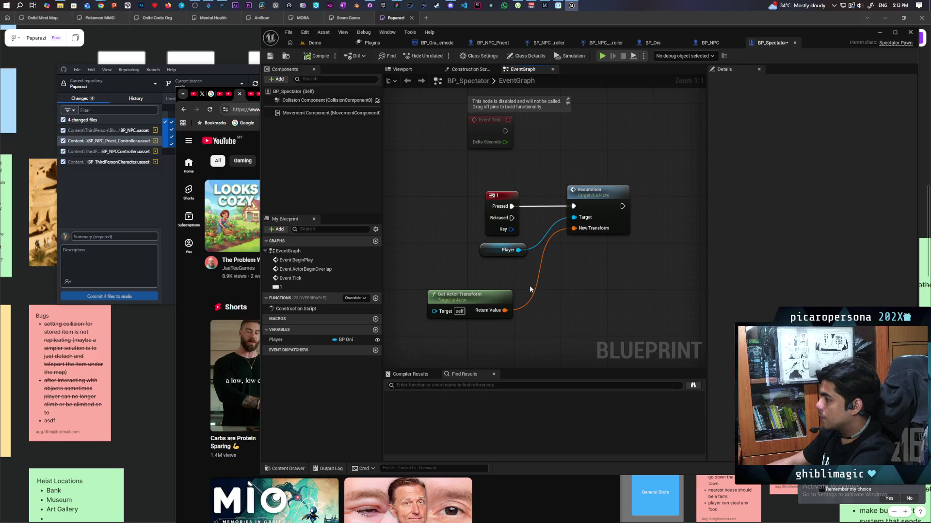
pyautogui.keyDown('alt'); pyautogui.click(536, 284); pyautogui.keyUp('alt')
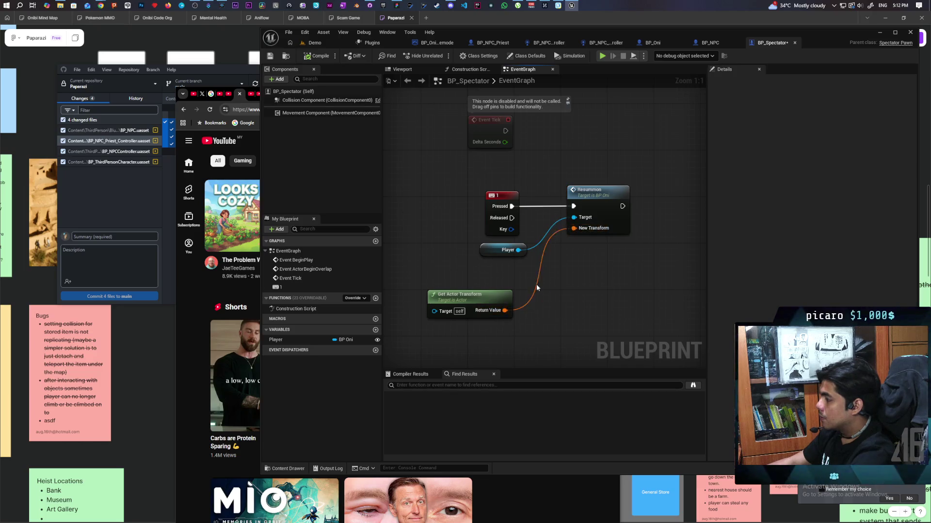
pyautogui.rightClick(575, 228)
pyautogui.click(612, 253)
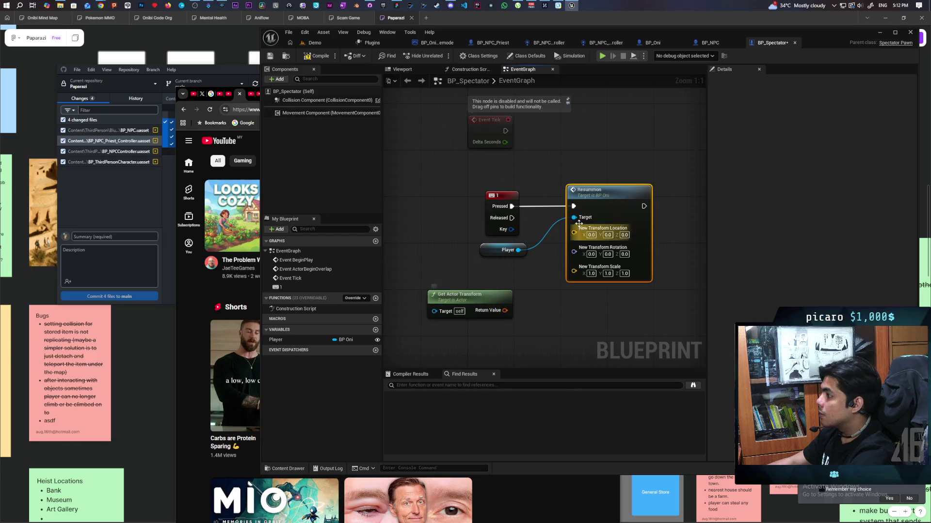
# Inspect BP_Oni's BP_InteractComponent and Capsule Component settings
pyautogui.click(654, 43)
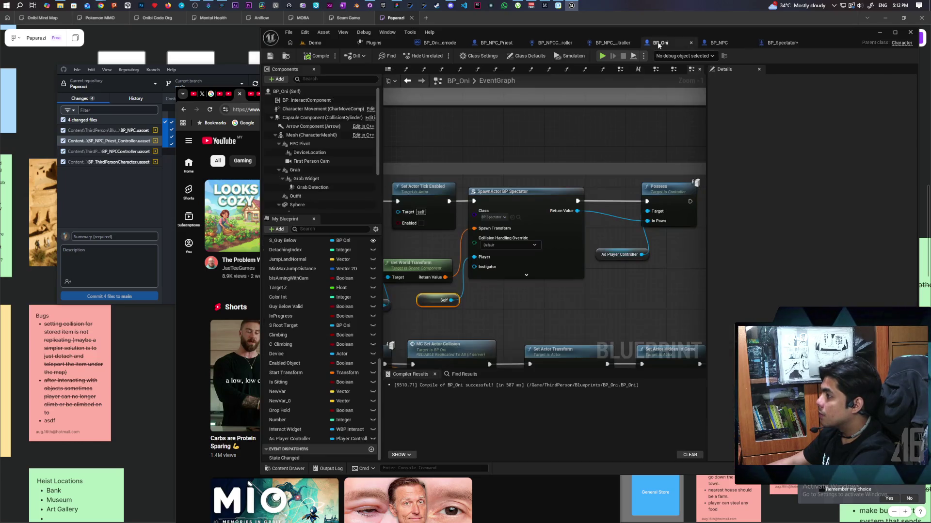
pyautogui.click(307, 100)
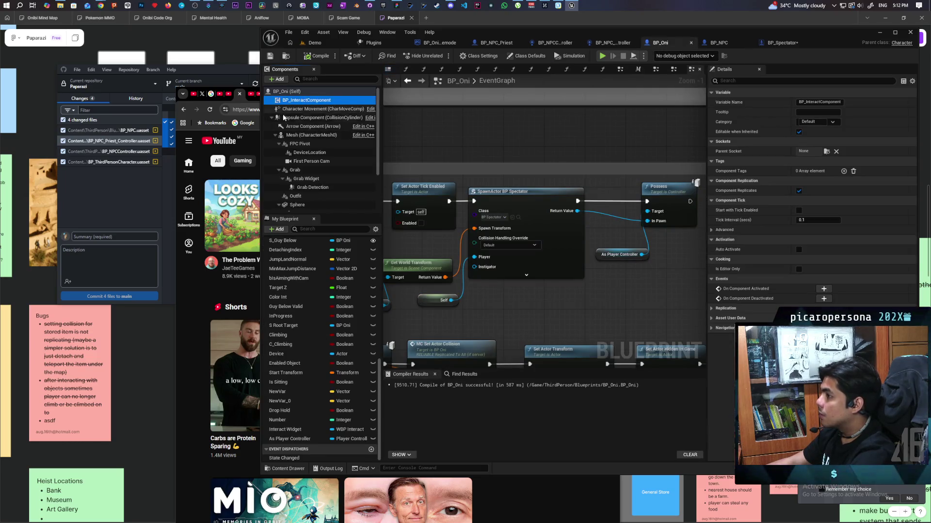
pyautogui.click(303, 118)
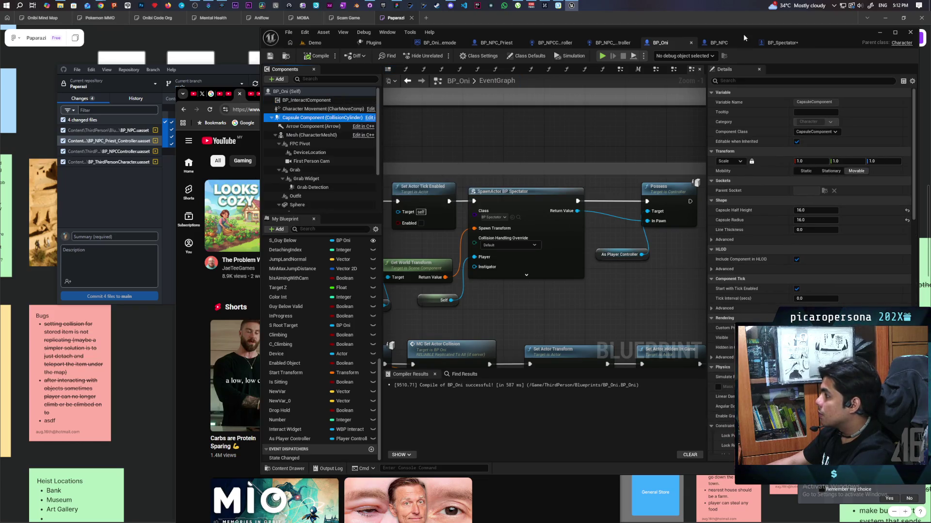
# Split Return Value and wire its Location and Rotation into Resummon, then return to Demo
pyautogui.click(774, 42)
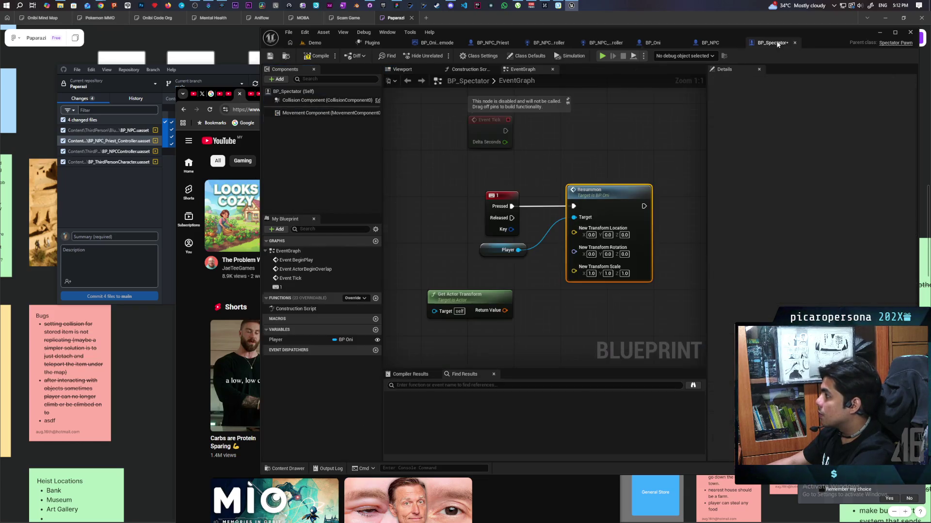
pyautogui.rightClick(506, 311)
pyautogui.click(539, 341)
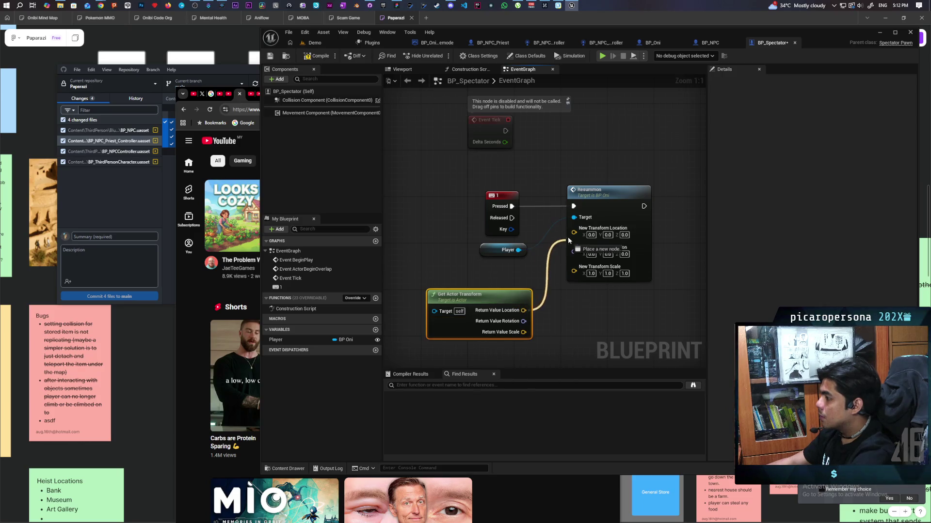
pyautogui.moveTo(568, 237); pyautogui.dragTo(573, 227)
pyautogui.moveTo(523, 321); pyautogui.dragTo(573, 239)
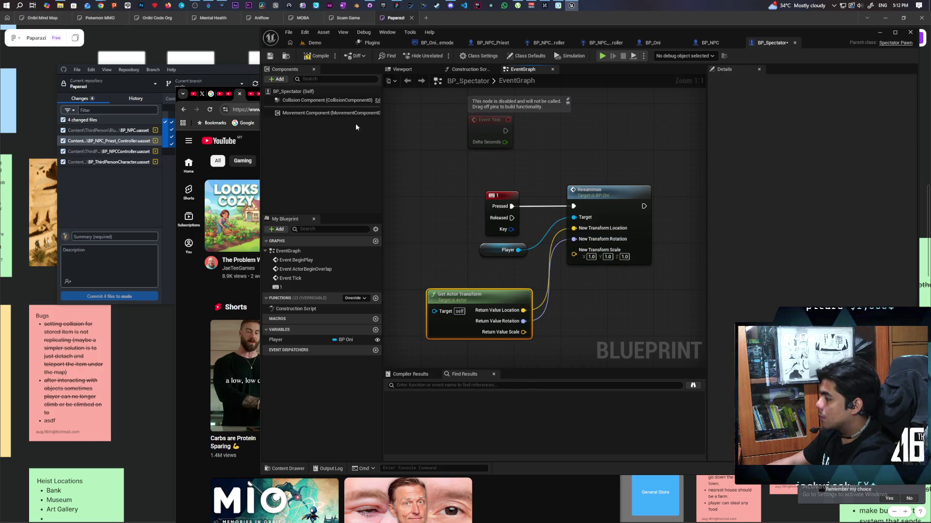
pyautogui.click(324, 43)
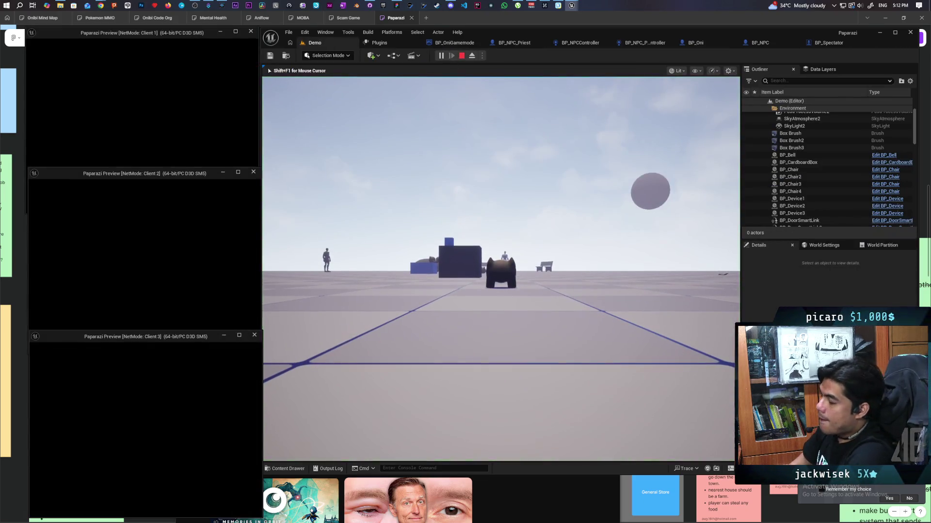
# Fly the spectator toward the dummy NPC and resummon the Oni at that spot
pyautogui.click(501, 267)
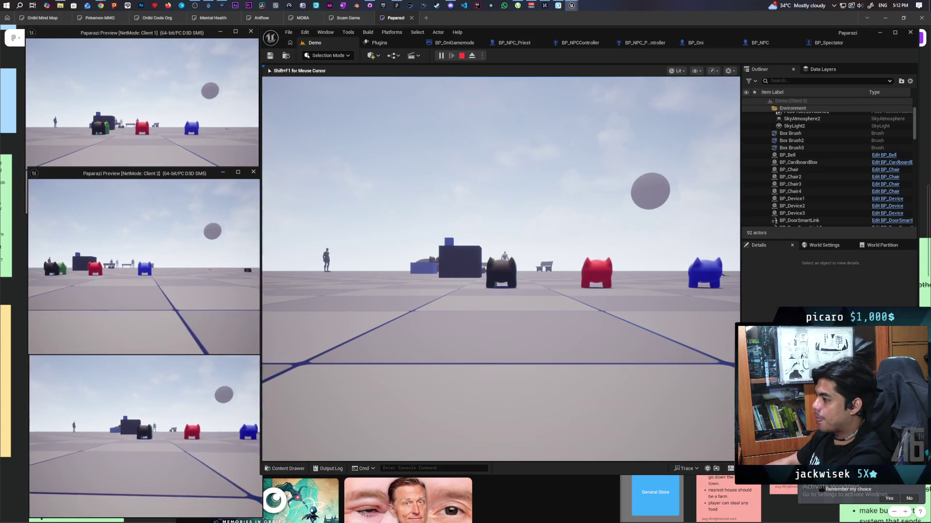
pyautogui.press('w')
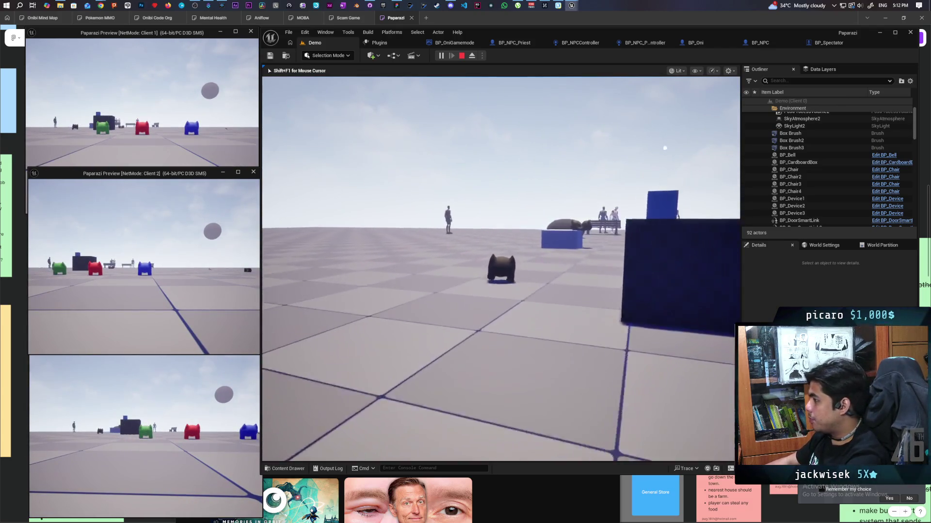
pyautogui.press('w')
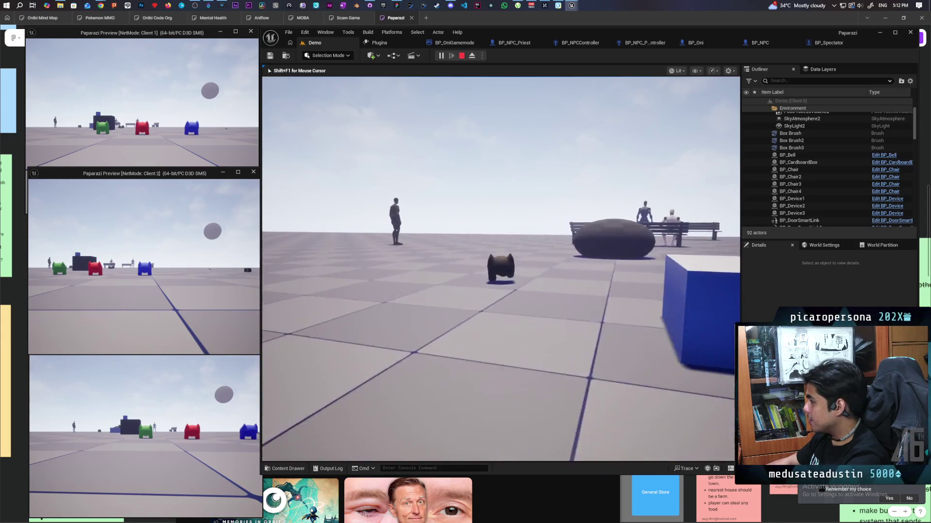
pyautogui.press('w')
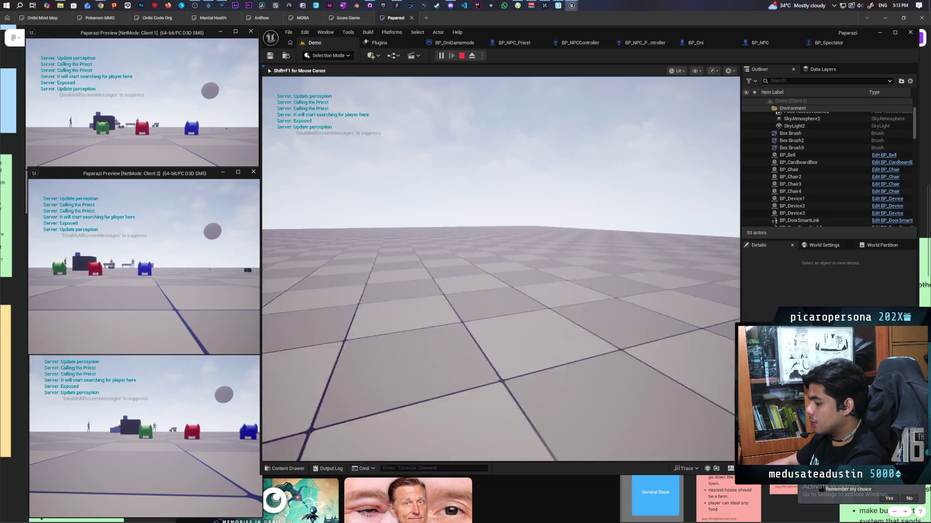
pyautogui.press('space')
# Walk the resummoned Oni up to the green NPC and away again
pyautogui.press('w')
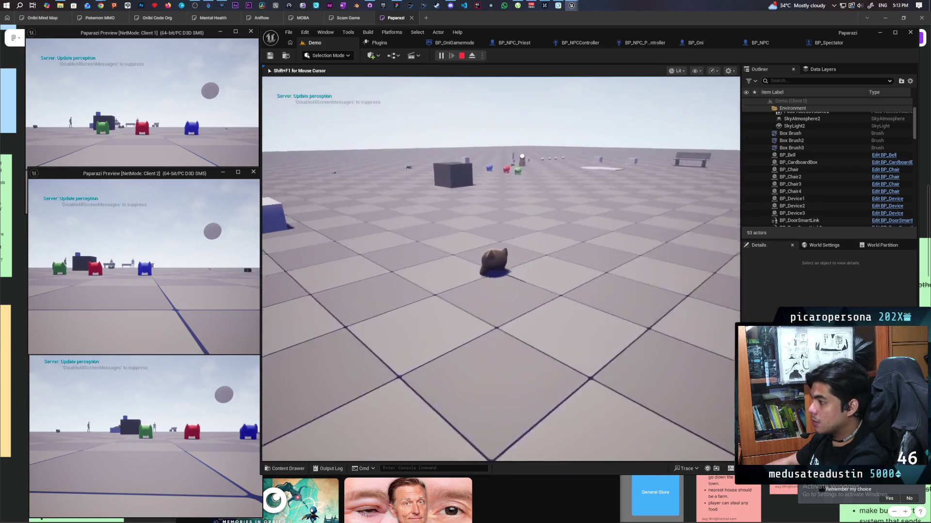
pyautogui.press('w')
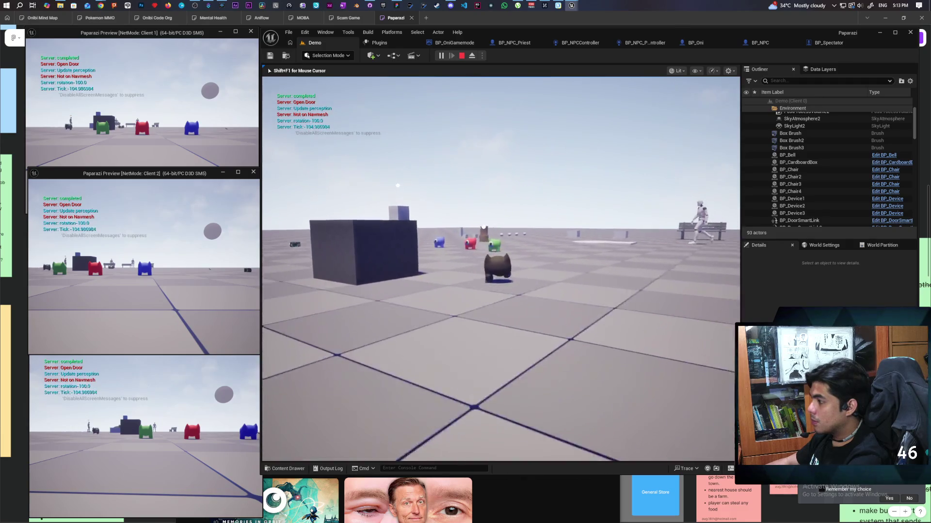
pyautogui.press('w')
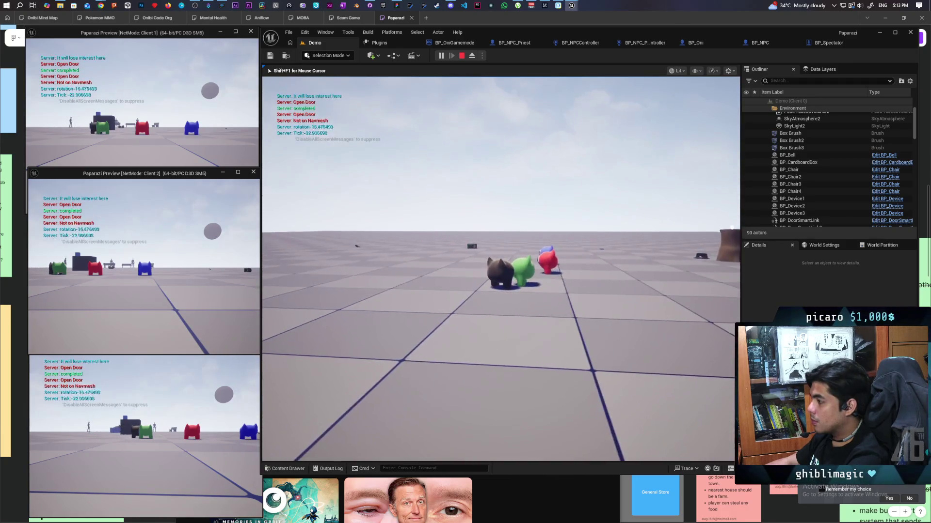
pyautogui.press('w')
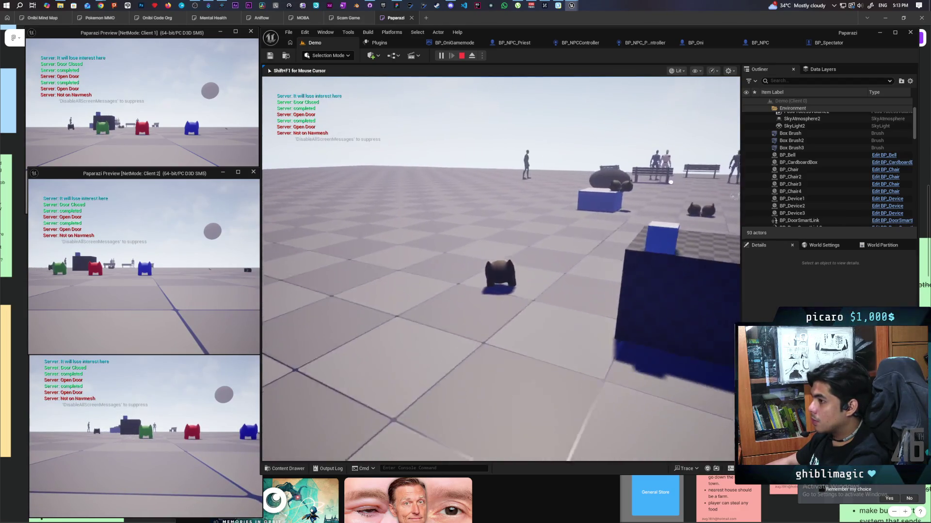
# In the Client 1 window, run the red character forward toward the boulder
pyautogui.hotkey('alt', 'Tab')
pyautogui.hotkey('alt', 'Tab')
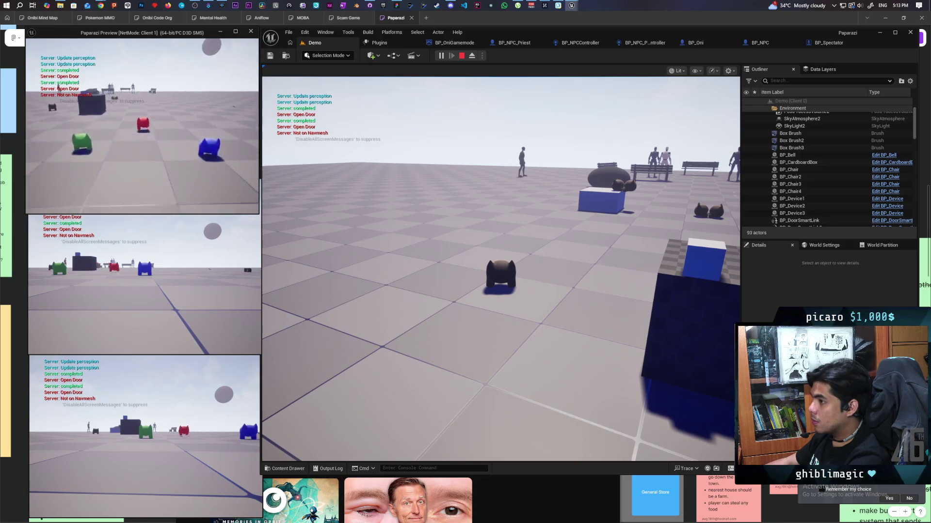
pyautogui.press('w')
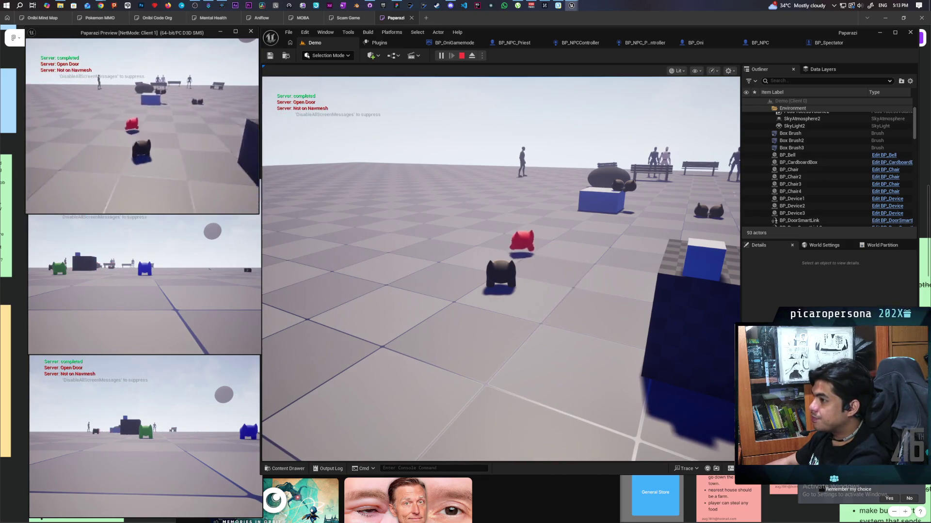
pyautogui.press('w')
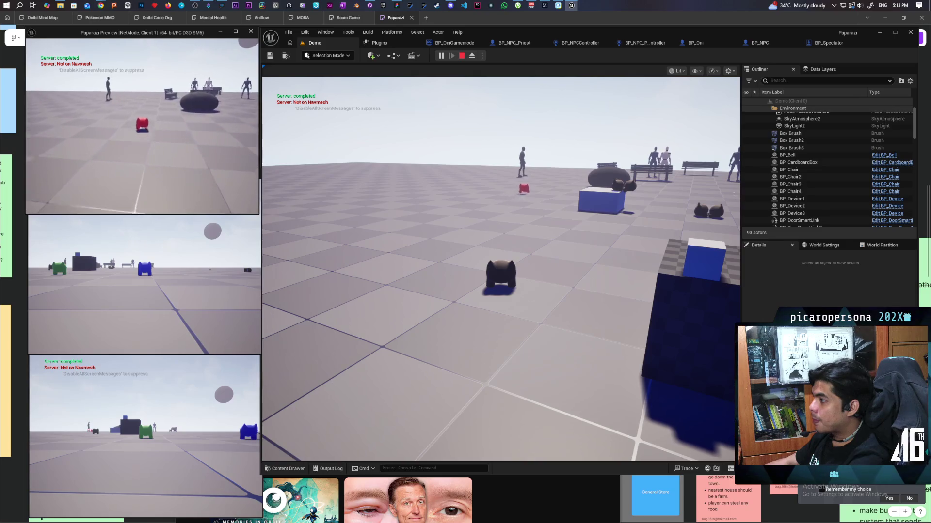
pyautogui.press('w')
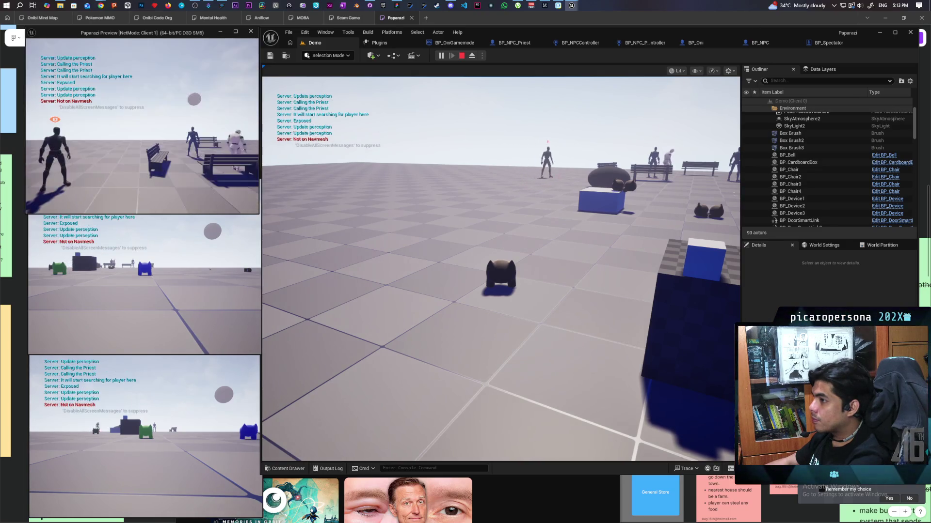
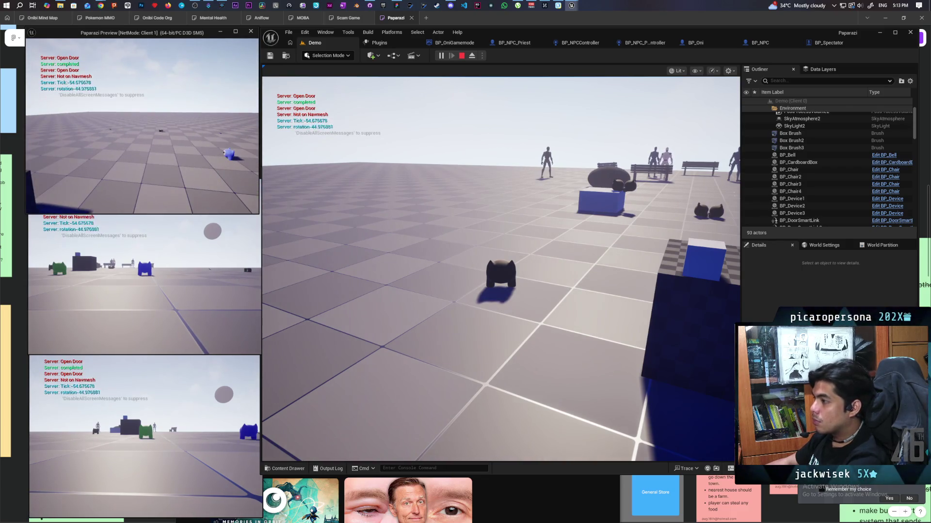
# End the multiplayer session and jump to BP_Spectator's Resummon node from the 'Accessed None' error
pyautogui.press('Escape')
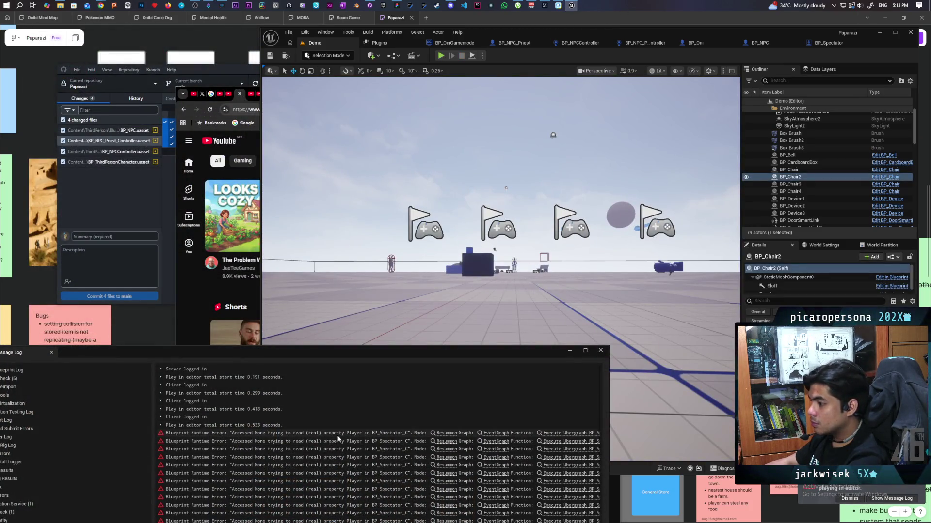
pyautogui.click(447, 433)
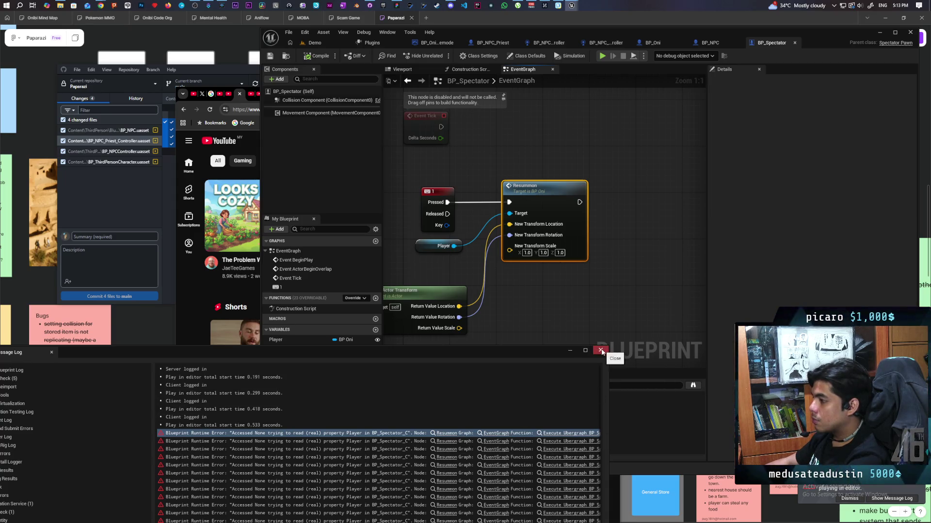
# Close the Message Log, check Class Defaults replication, and shift the Player and Resummon nodes right
pyautogui.click(601, 350)
pyautogui.moveTo(561, 298); pyautogui.dragTo(626, 290)
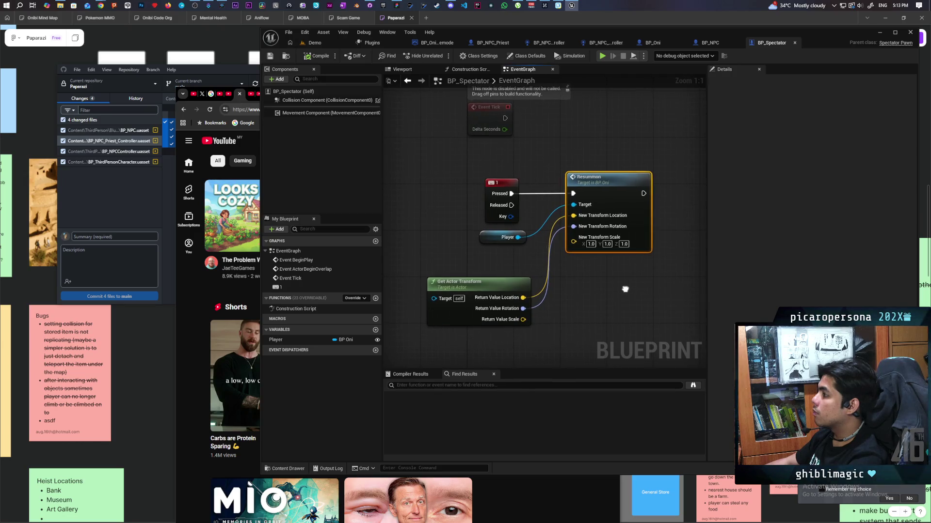
pyautogui.click(307, 92)
pyautogui.click(731, 81)
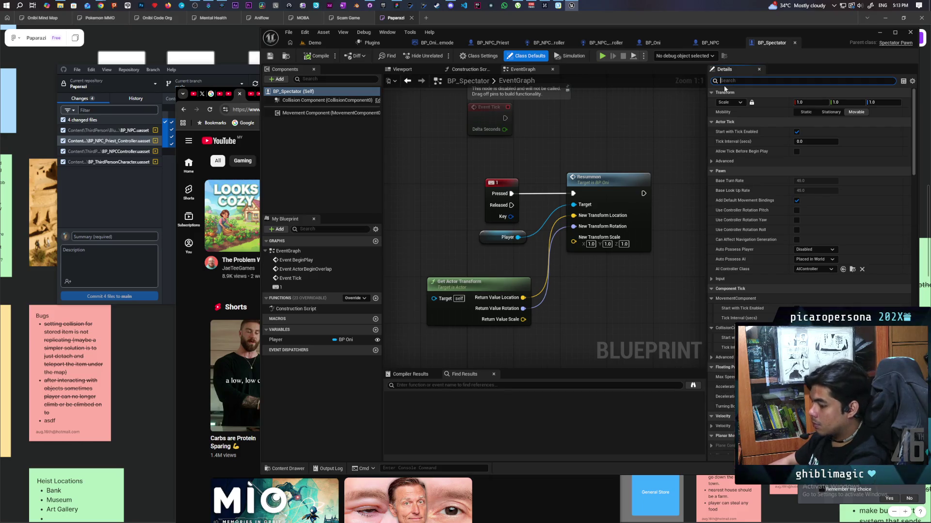
pyautogui.write('replica')
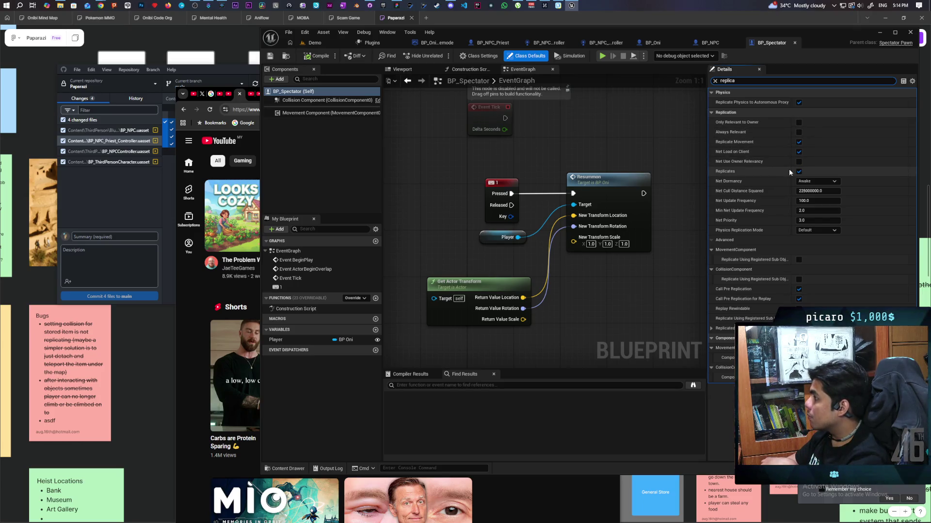
pyautogui.moveTo(540, 152)
pyautogui.mouseDown()
pyautogui.moveTo(486, 133)
pyautogui.moveTo(521, 159)
pyautogui.mouseUp()
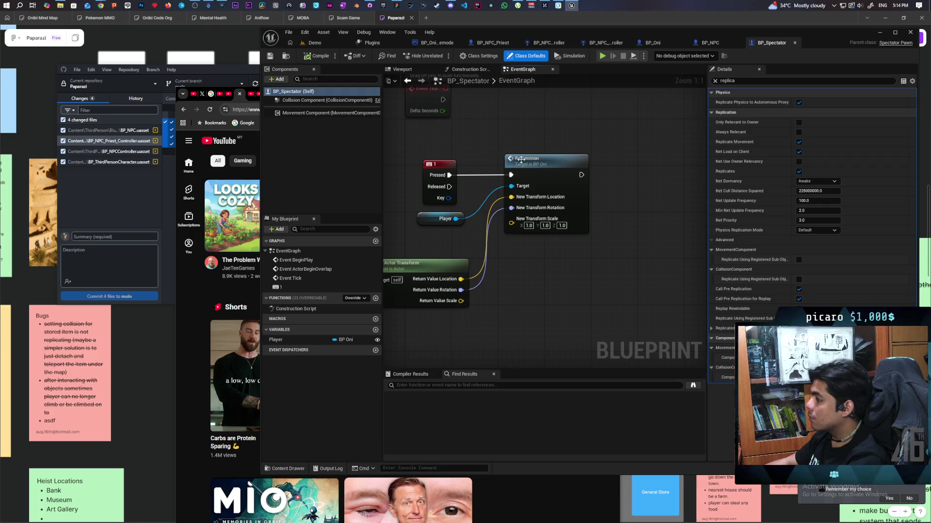
pyautogui.moveTo(429, 219); pyautogui.dragTo(430, 230)
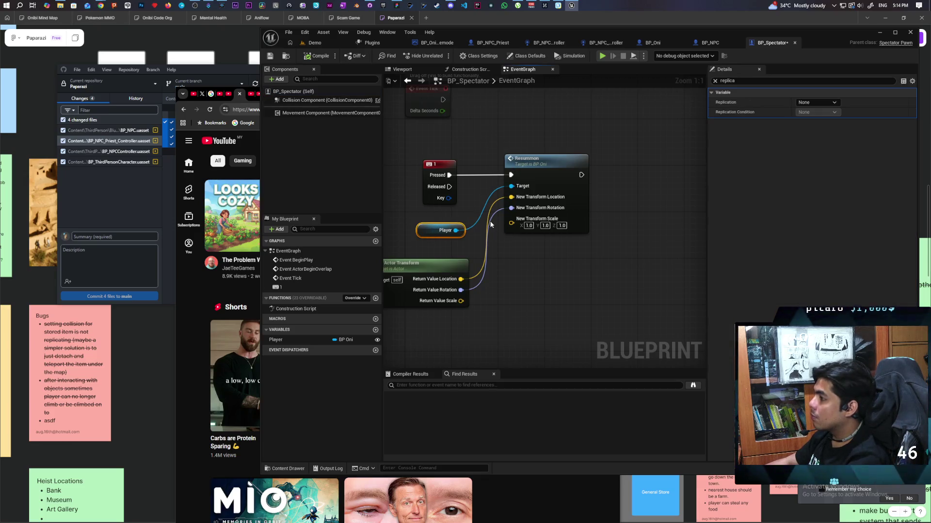
pyautogui.moveTo(391, 335)
pyautogui.mouseDown()
pyautogui.moveTo(507, 256)
pyautogui.moveTo(591, 151)
pyautogui.mouseUp()
pyautogui.moveTo(551, 192)
pyautogui.mouseDown()
pyautogui.moveTo(696, 186)
pyautogui.moveTo(653, 197)
pyautogui.mouseUp()
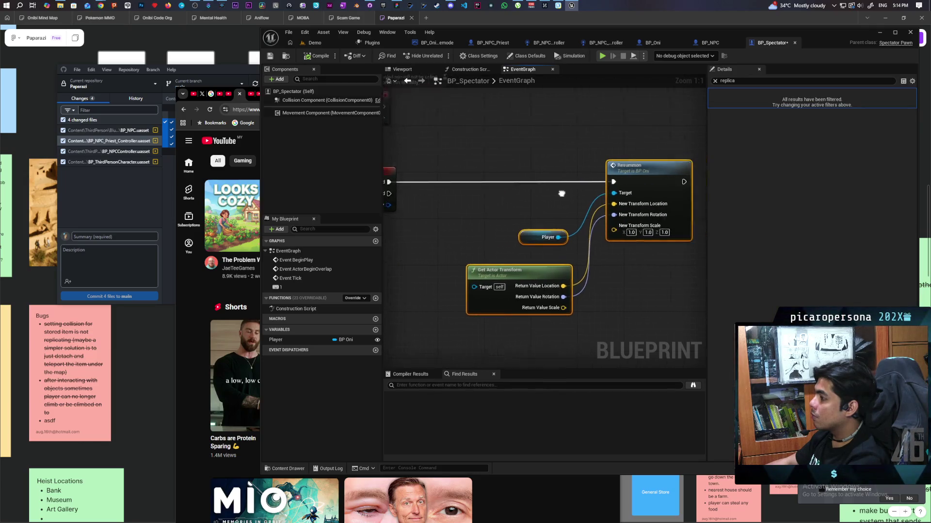
# Set the Player variable's Replication to Replicated
pyautogui.click(533, 237)
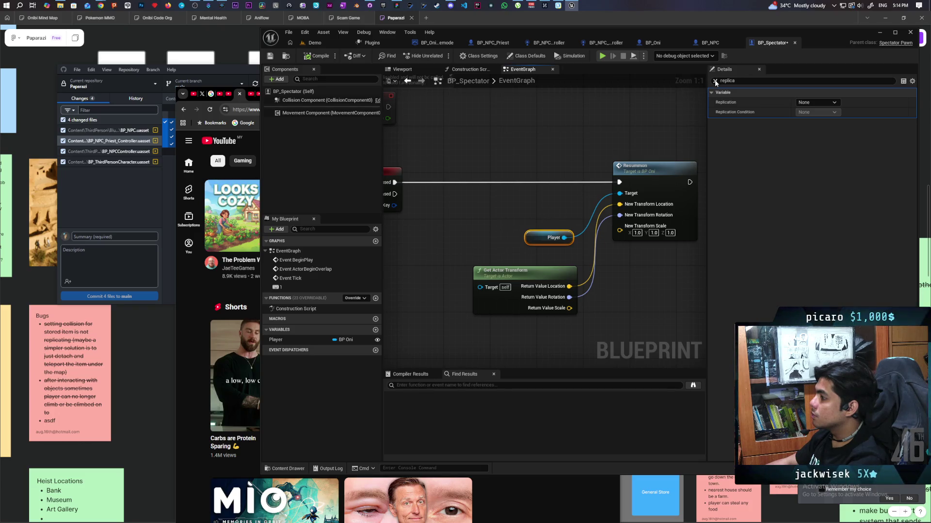
pyautogui.click(426, 290)
pyautogui.click(281, 341)
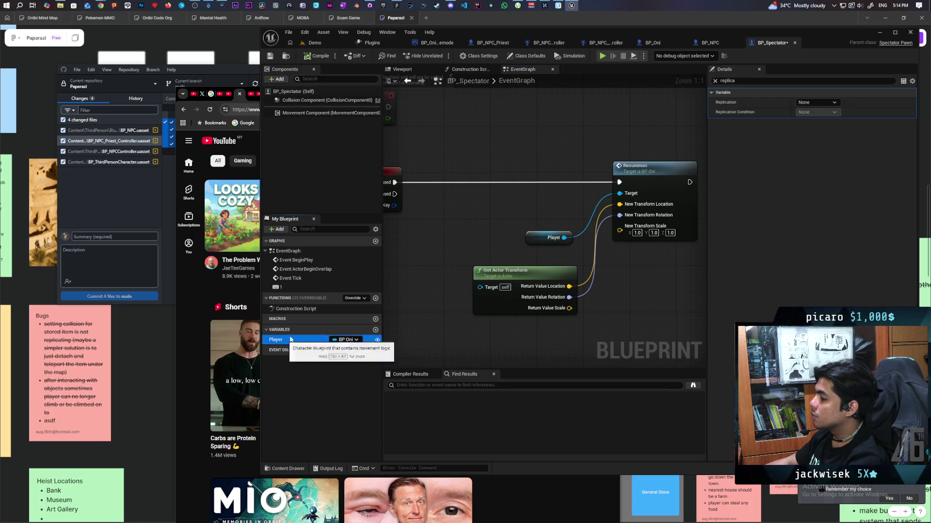
pyautogui.click(816, 102)
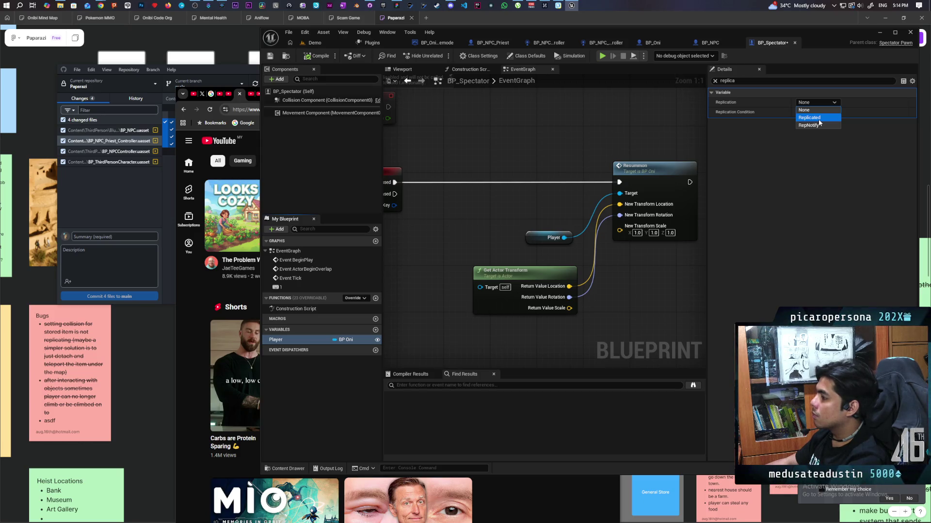
pyautogui.click(812, 118)
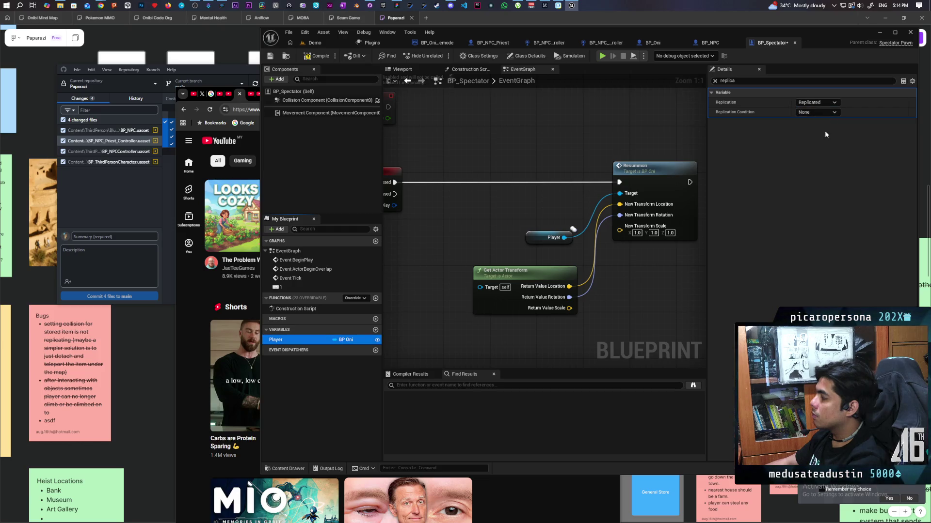
# Make BP_Oni's Resummon event Run on Server and Reliable, then play-test the Demo level in multiplayer
pyautogui.doubleClick(638, 167)
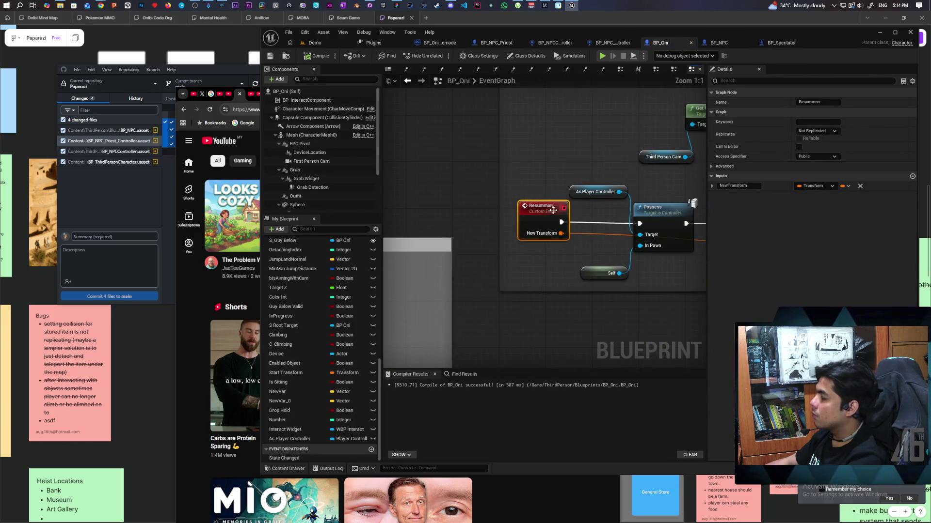
pyautogui.click(816, 131)
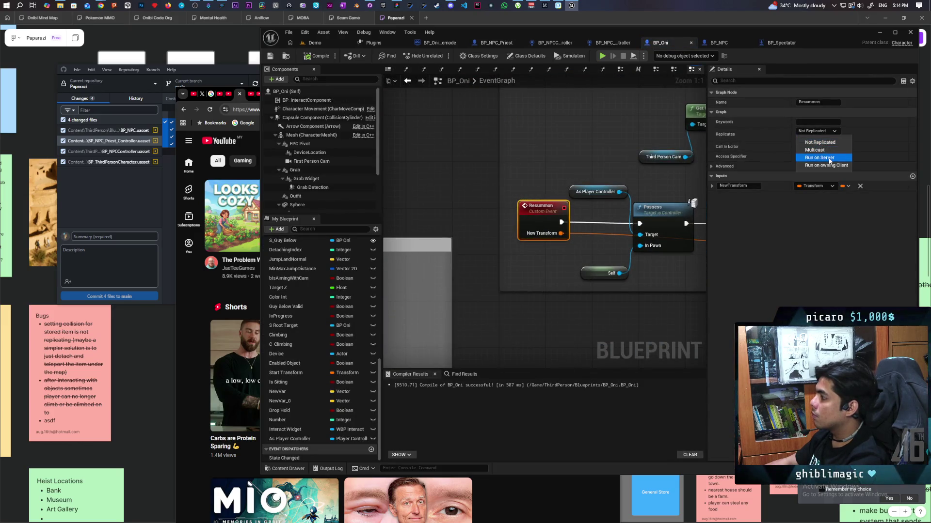
pyautogui.click(817, 157)
pyautogui.click(799, 139)
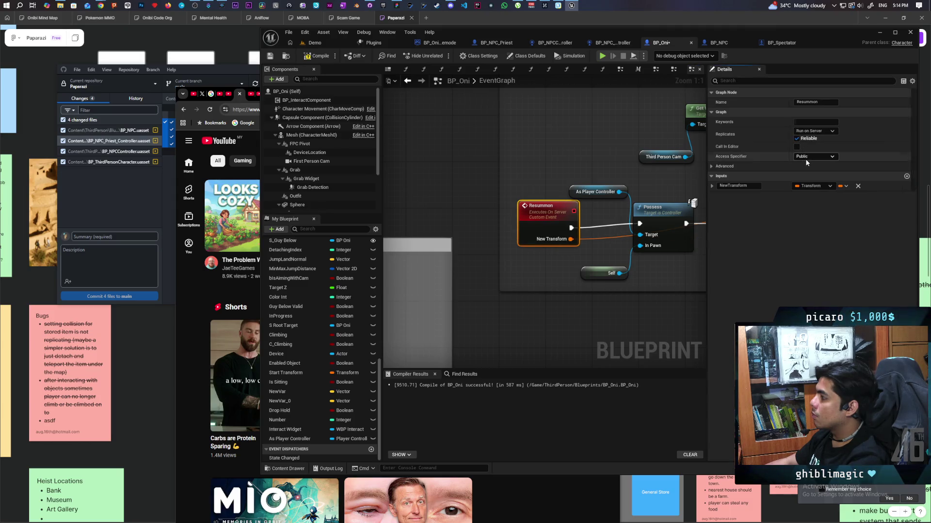
pyautogui.click(314, 43)
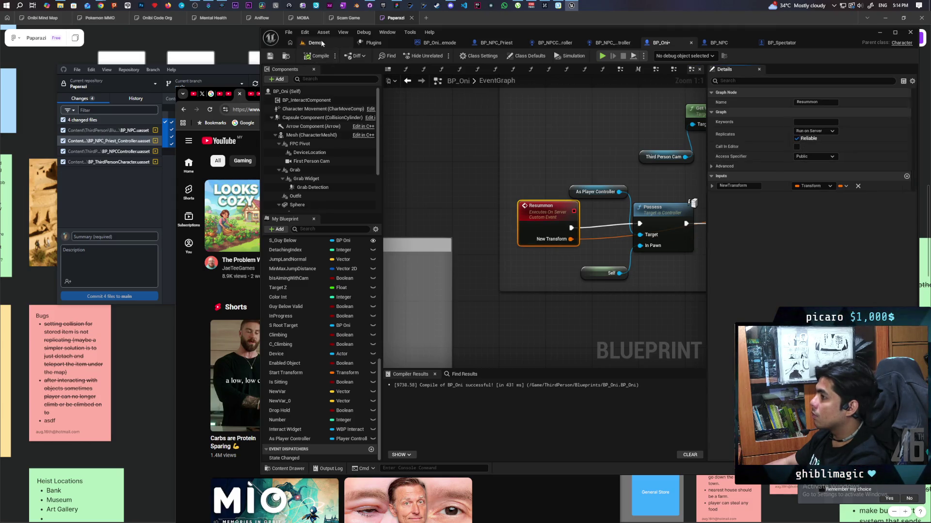
pyautogui.click(440, 57)
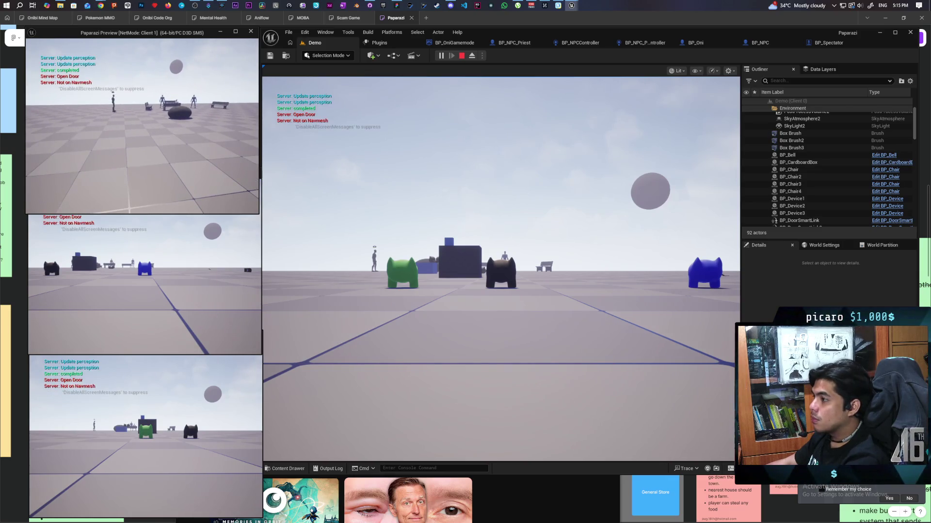
# Stop the play test and jump to BP_Oni's Possess node flagged for 'Accessed None' on As Player Controller
pyautogui.press('Escape')
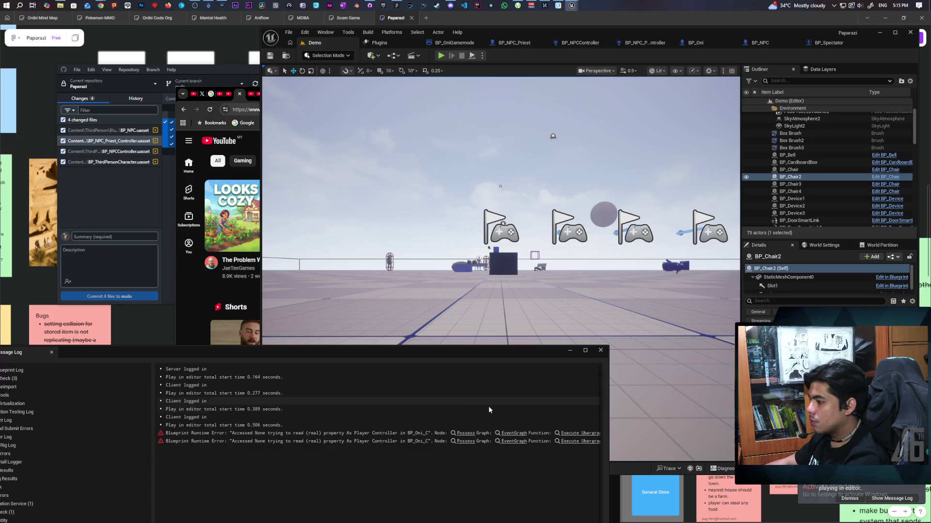
pyautogui.click(461, 434)
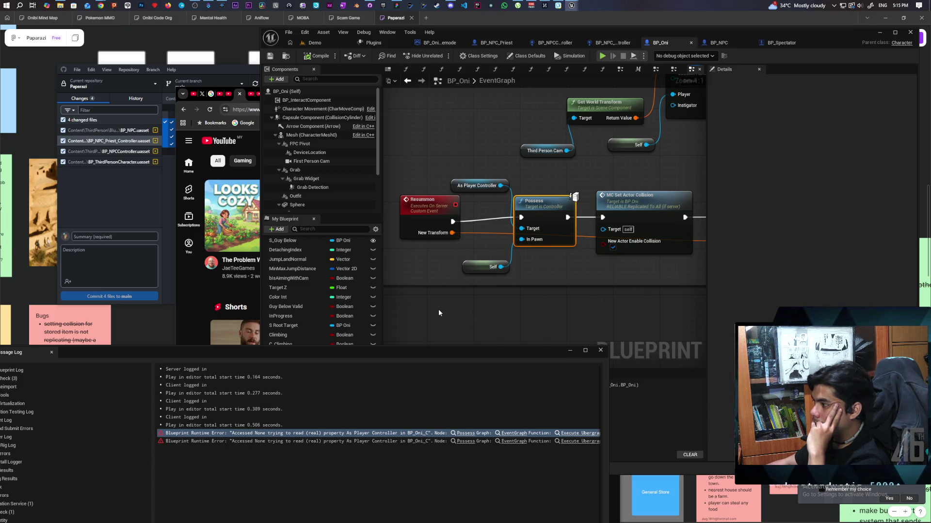
# Inspect BP_Oni's Init nodes and select the Resummon event to check its Replicates setting
pyautogui.scroll(-10, 438, 310)
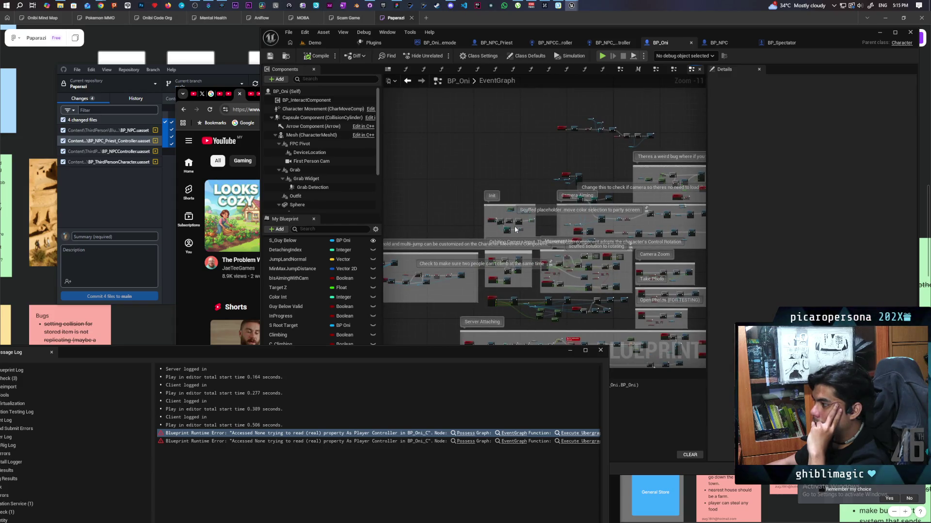
pyautogui.scroll(9, 515, 230)
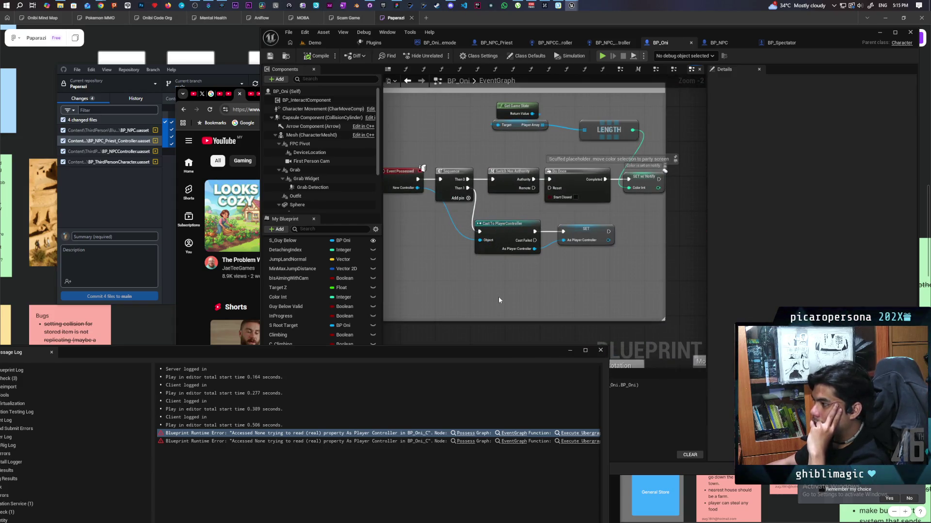
pyautogui.moveTo(498, 293)
pyautogui.mouseDown()
pyautogui.moveTo(563, 285)
pyautogui.moveTo(545, 289)
pyautogui.mouseUp()
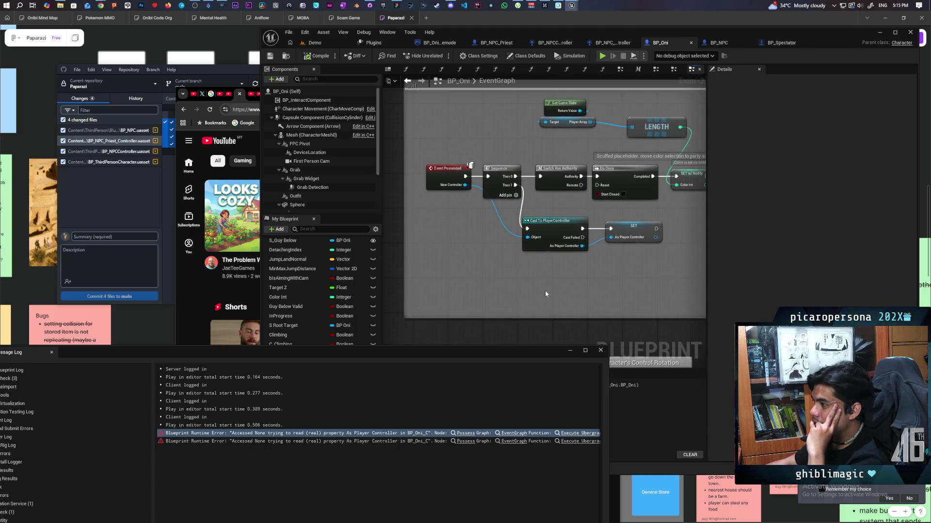
pyautogui.moveTo(461, 169)
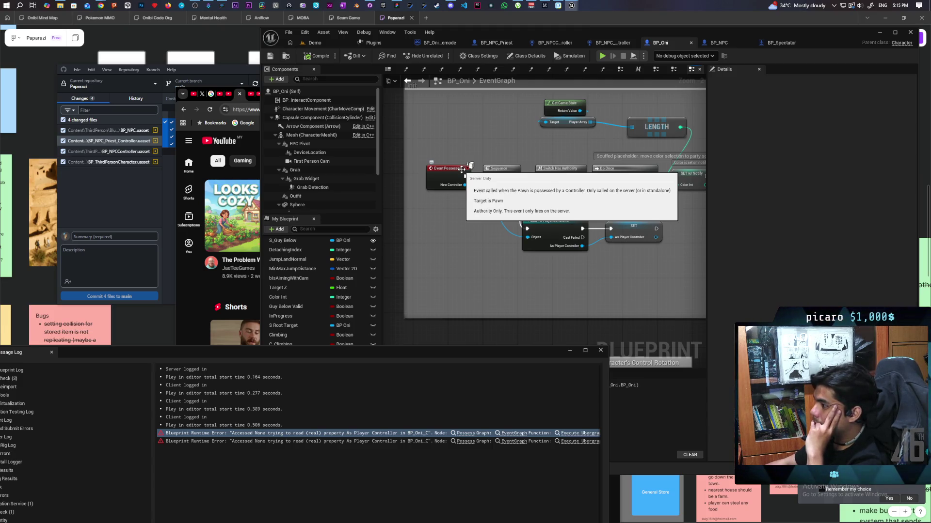
pyautogui.moveTo(555, 261)
pyautogui.mouseDown()
pyautogui.moveTo(504, 260)
pyautogui.moveTo(576, 260)
pyautogui.moveTo(498, 293)
pyautogui.mouseUp()
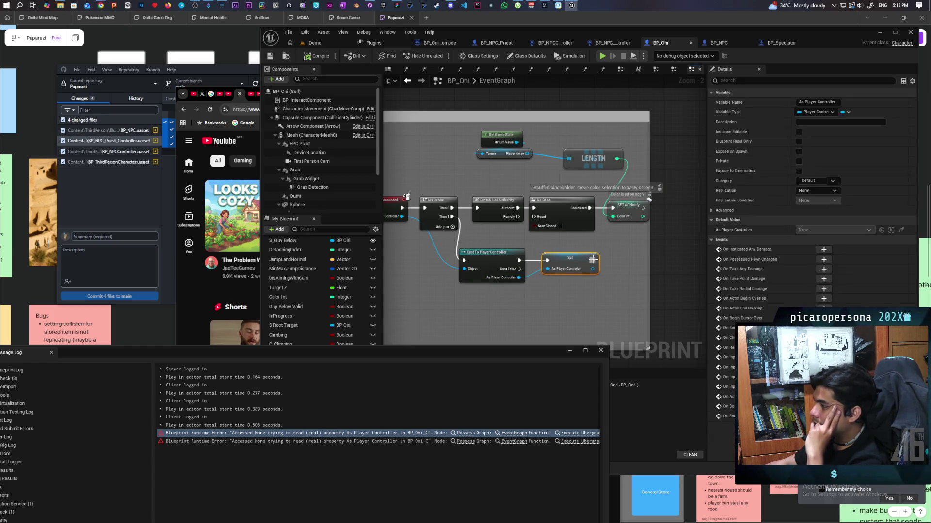
pyautogui.scroll(-5, 595, 272)
pyautogui.scroll(6, 471, 233)
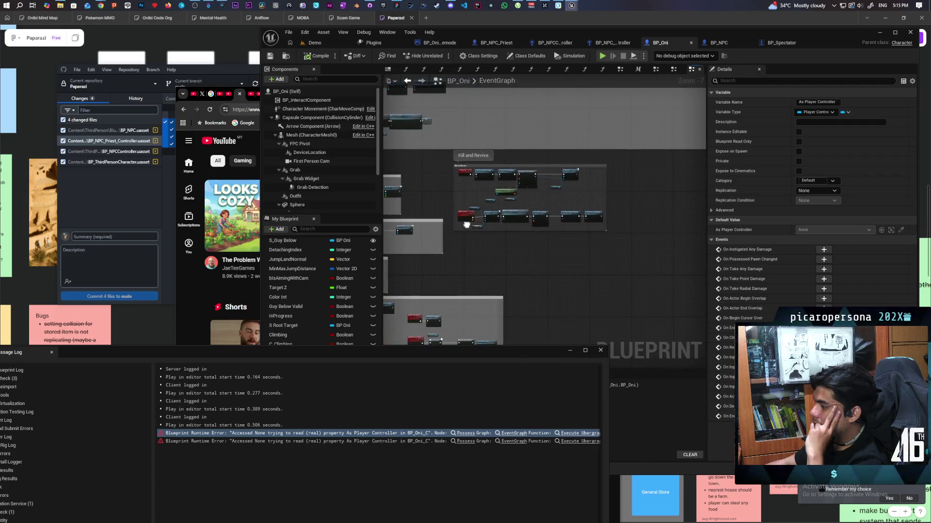
pyautogui.moveTo(471, 235); pyautogui.dragTo(444, 290)
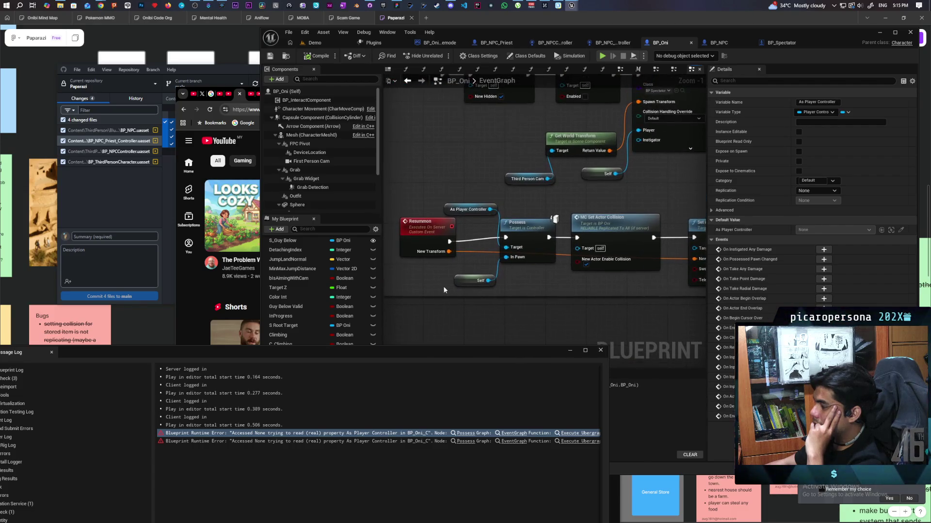
pyautogui.click(424, 235)
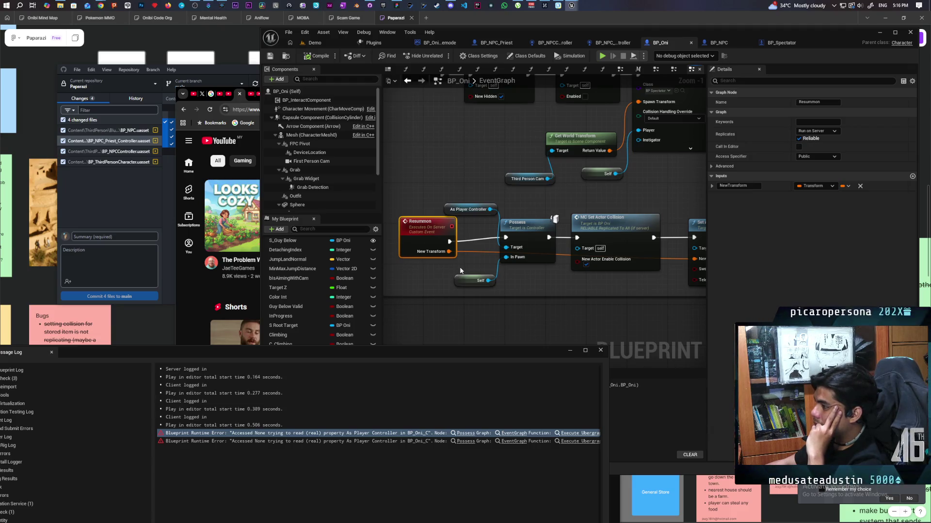
# Review the SpawnActor BP Spectator and Possess chain, then close the Message Log
pyautogui.moveTo(515, 268); pyautogui.dragTo(528, 291)
pyautogui.moveTo(542, 234)
pyautogui.mouseDown()
pyautogui.moveTo(644, 245)
pyautogui.moveTo(705, 238)
pyautogui.moveTo(568, 262)
pyautogui.mouseUp()
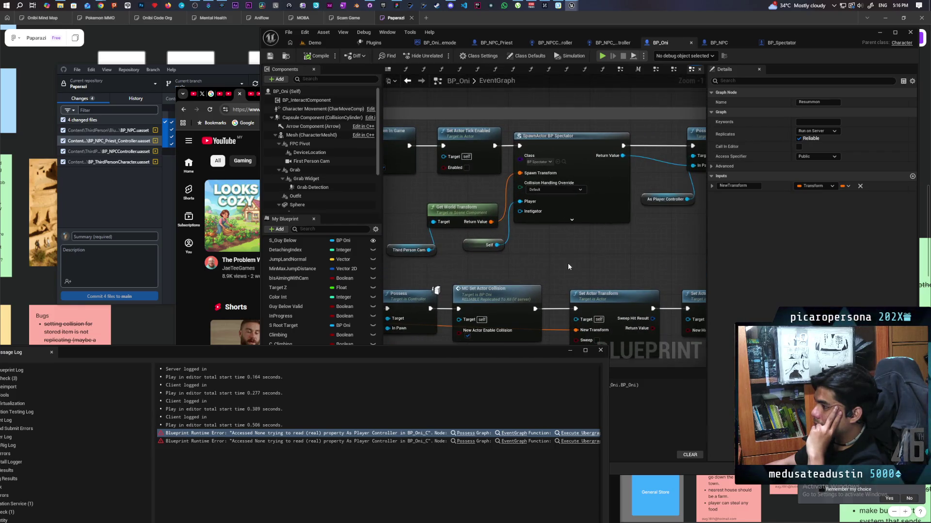
pyautogui.scroll(-4, 568, 263)
pyautogui.scroll(1, 568, 262)
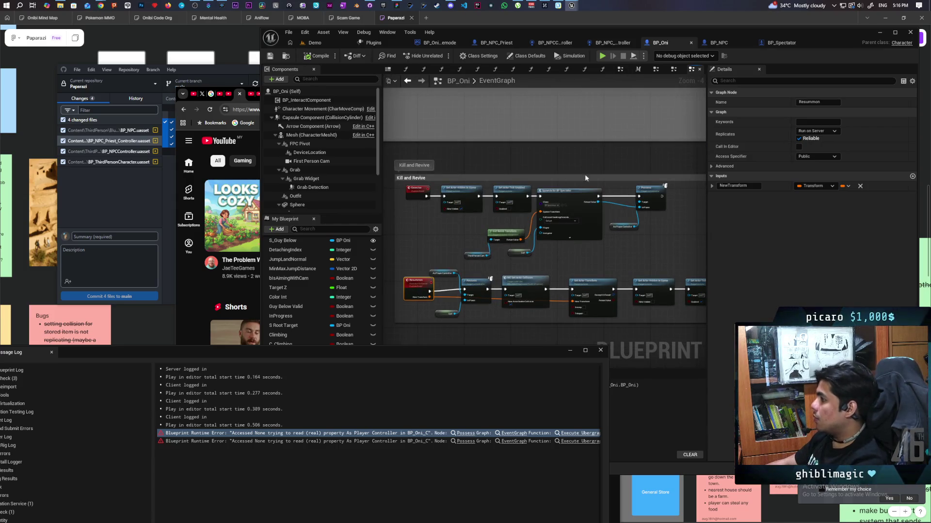
pyautogui.click(601, 351)
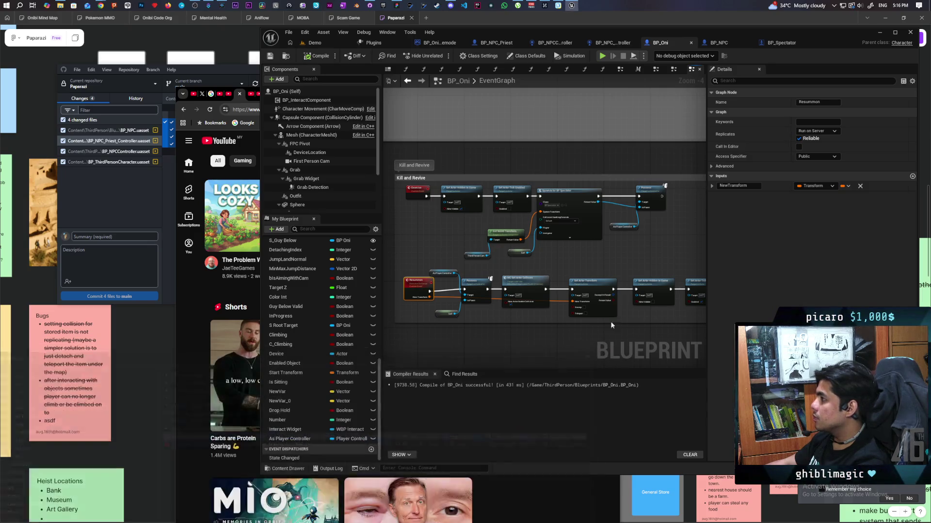
pyautogui.click(771, 43)
pyautogui.click(710, 43)
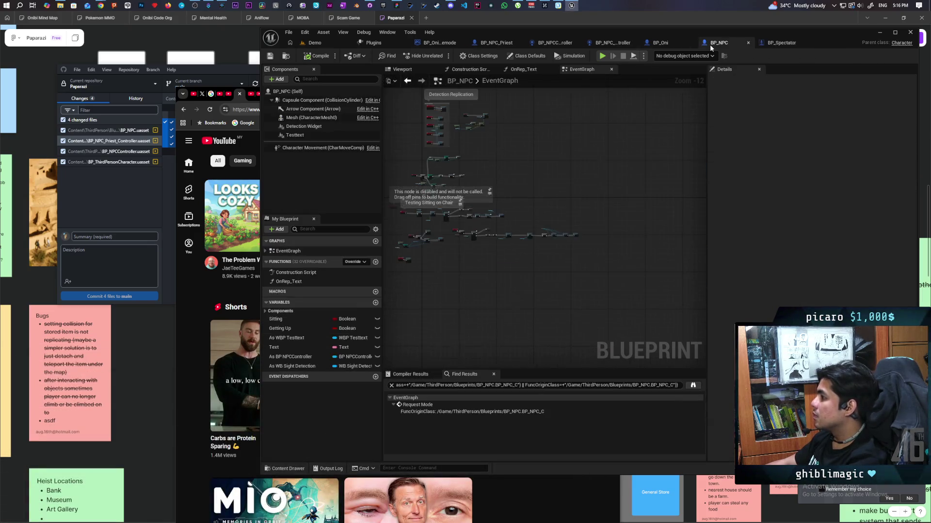
# Set BP_Spectator's Player variable Replication back to None
pyautogui.click(781, 44)
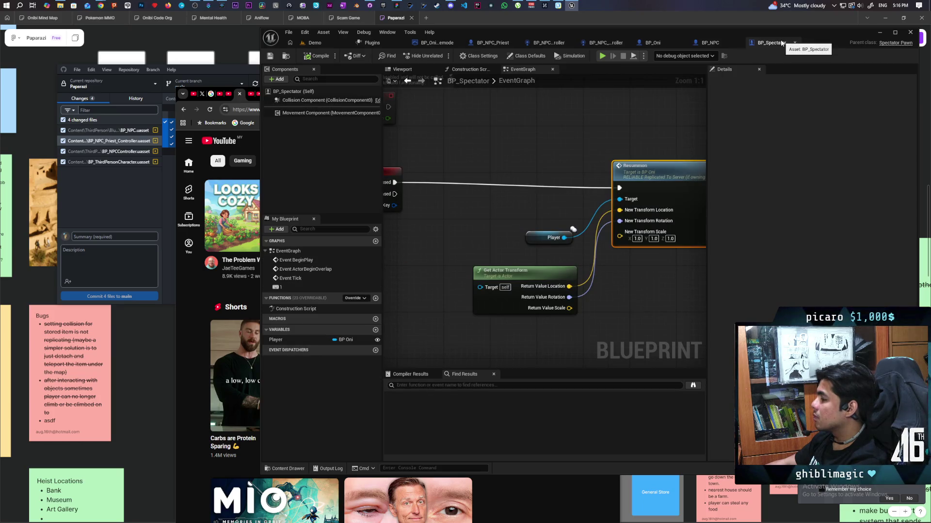
pyautogui.click(551, 234)
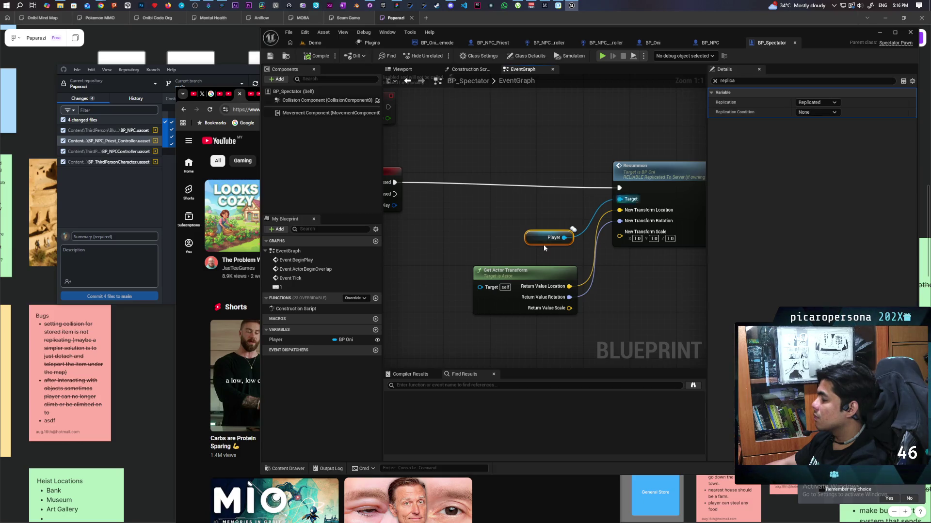
pyautogui.click(823, 102)
pyautogui.click(819, 112)
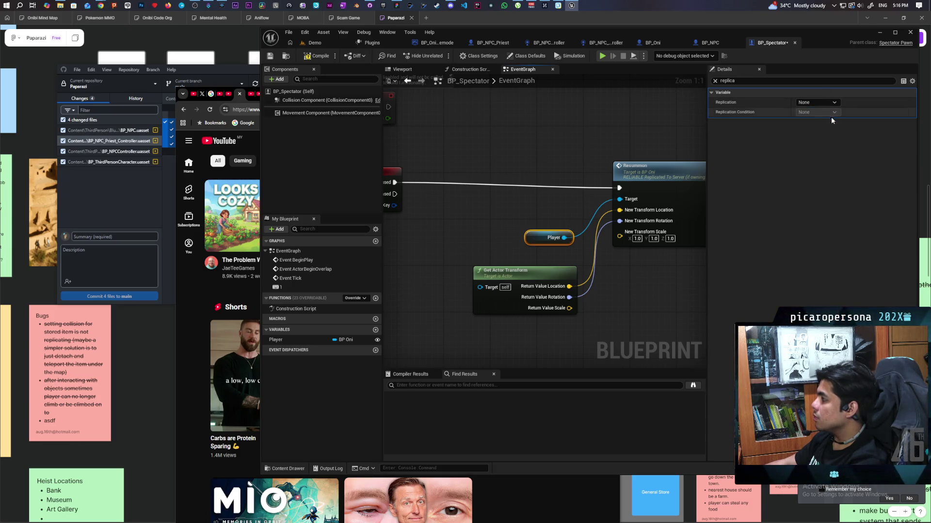
# Add a custom event wired into Resummon and make it a reliable Run on Server event
pyautogui.moveTo(507, 226); pyautogui.dragTo(576, 223)
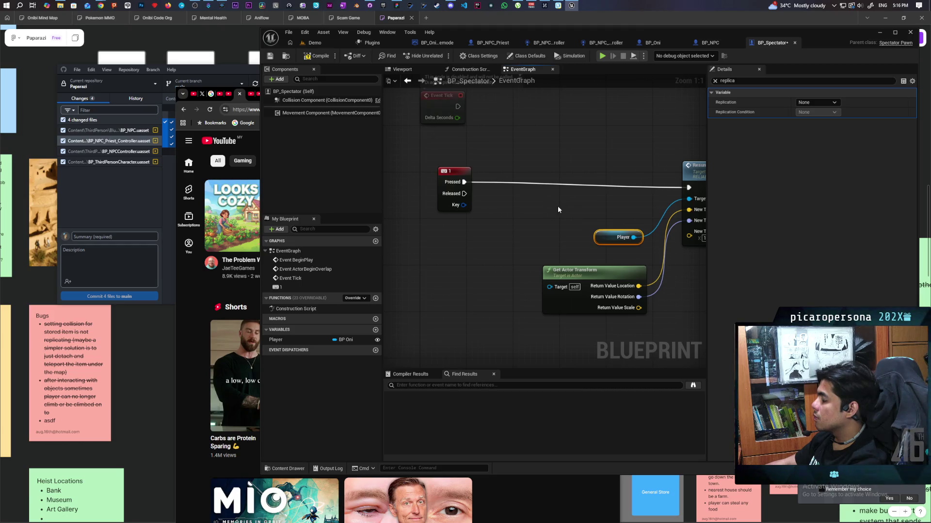
pyautogui.moveTo(574, 173)
pyautogui.mouseDown()
pyautogui.moveTo(528, 173)
pyautogui.moveTo(540, 183)
pyautogui.mouseUp()
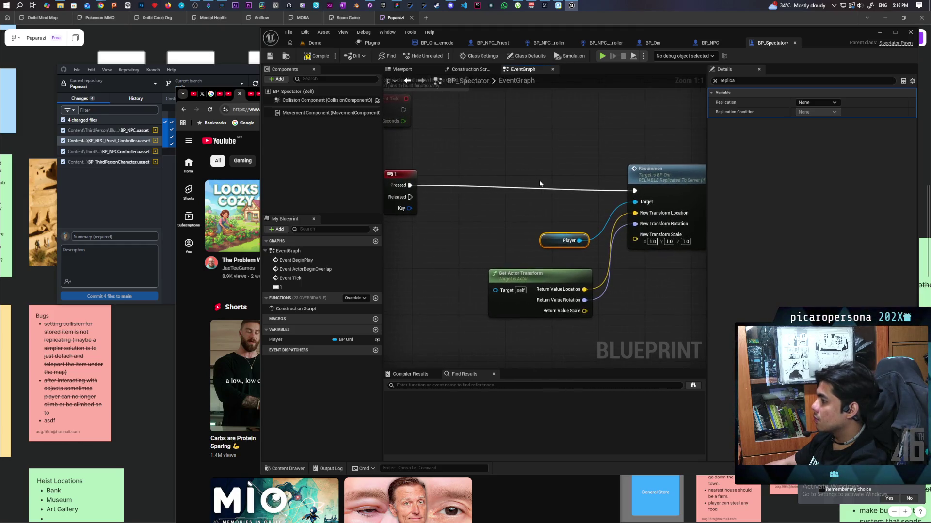
pyautogui.hotkey('ctrl', 'v')
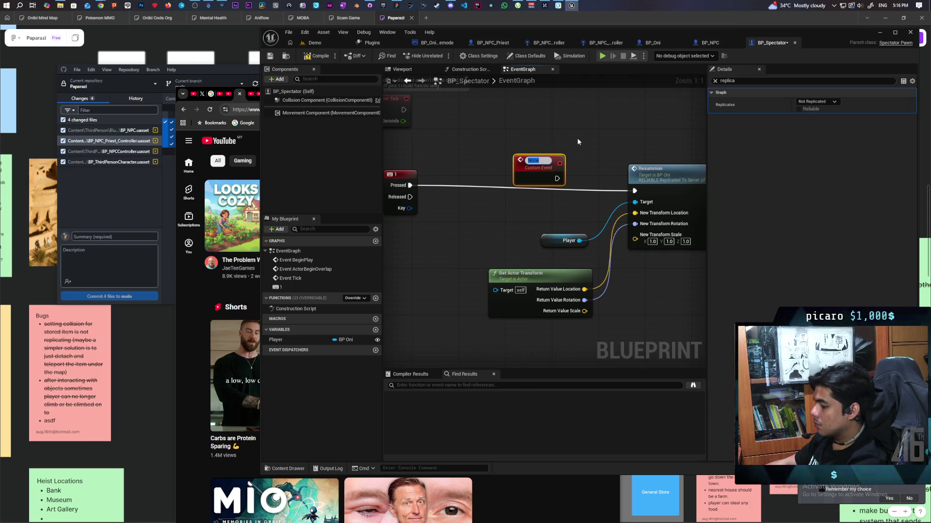
pyautogui.click(584, 139)
pyautogui.moveTo(556, 176)
pyautogui.mouseDown()
pyautogui.moveTo(606, 190)
pyautogui.moveTo(585, 190)
pyautogui.moveTo(634, 190)
pyautogui.mouseUp()
pyautogui.moveTo(526, 162)
pyautogui.mouseDown()
pyautogui.moveTo(583, 158)
pyautogui.moveTo(581, 136)
pyautogui.mouseUp()
pyautogui.click(802, 102)
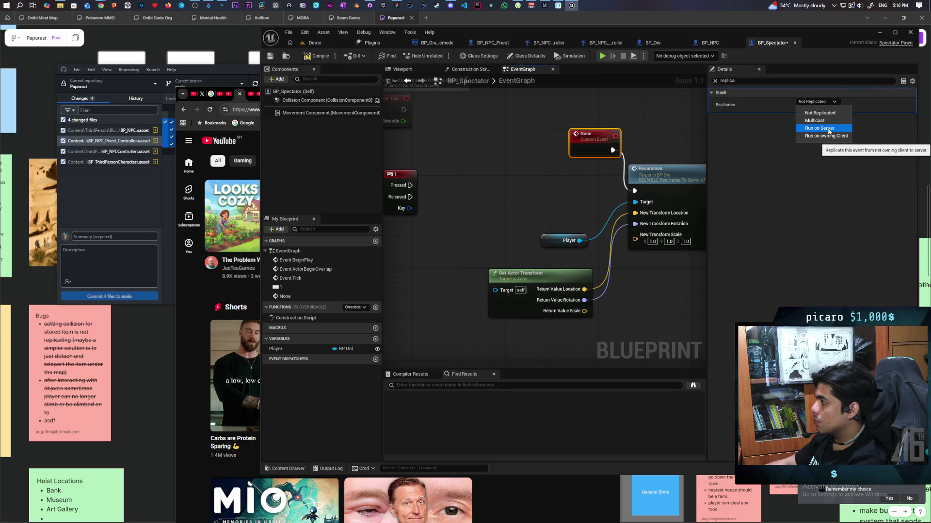
pyautogui.click(829, 128)
pyautogui.click(799, 109)
pyautogui.click(495, 209)
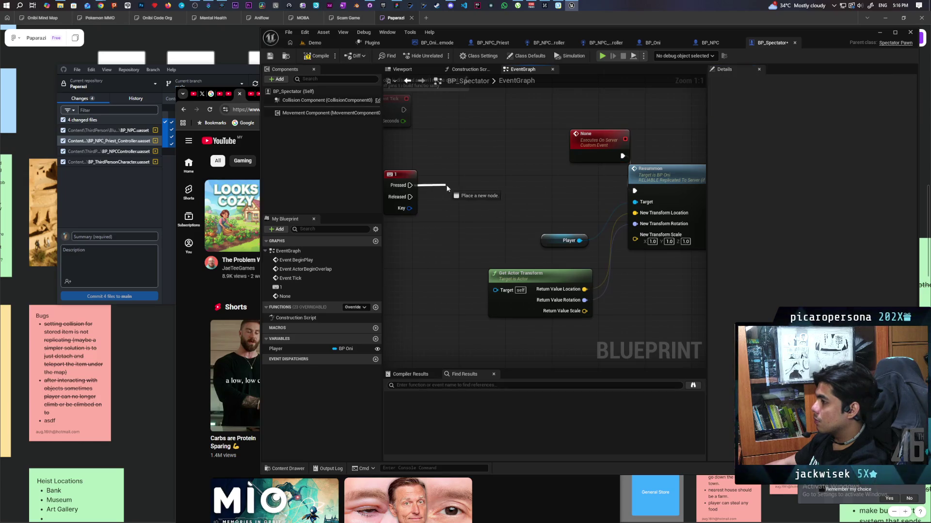
# Rename the new custom event to 'summon'
pyautogui.moveTo(446, 185); pyautogui.dragTo(446, 186)
pyautogui.write('None')
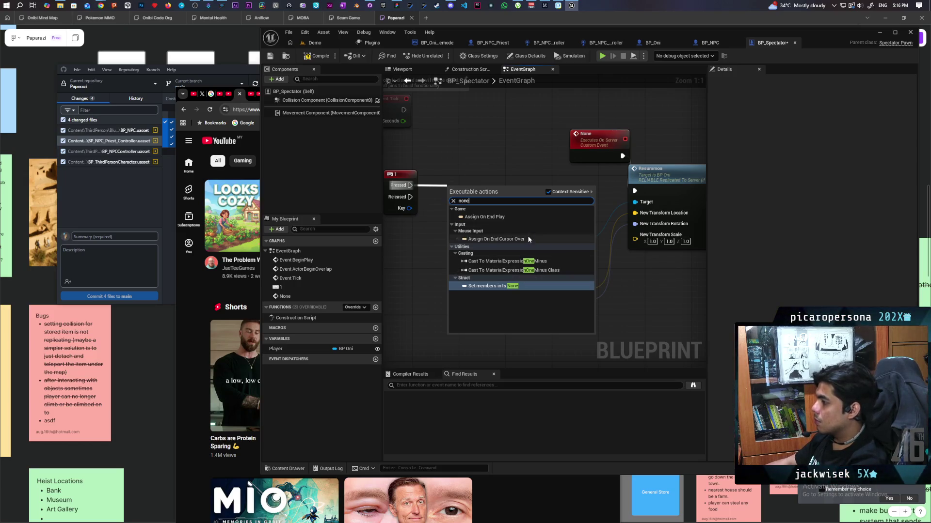
pyautogui.click(577, 152)
pyautogui.press('F2')
pyautogui.write('summon')
pyautogui.press('Return')
# Call Summon from key 1's Pressed output and compile BP_Spectator
pyautogui.moveTo(410, 186); pyautogui.dragTo(457, 193)
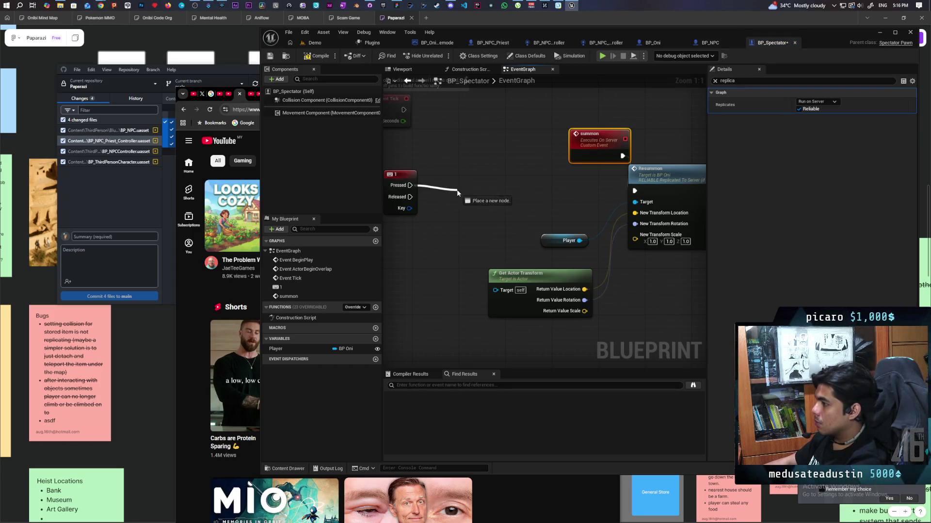
pyautogui.write('summon')
pyautogui.press('Return')
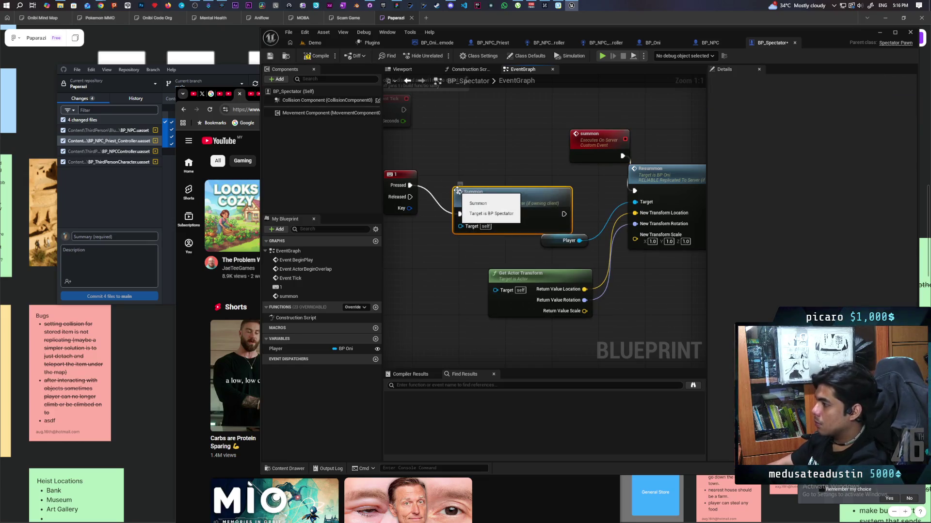
pyautogui.moveTo(457, 191); pyautogui.dragTo(445, 161)
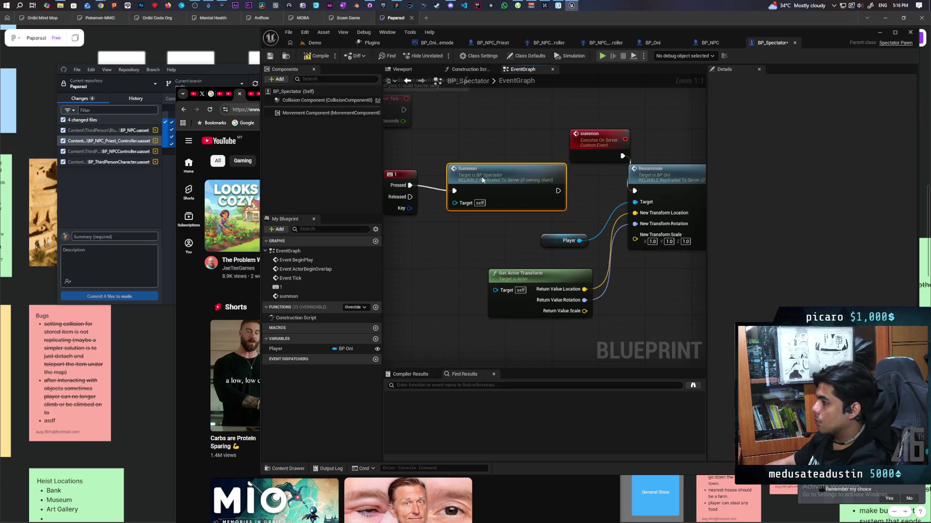
pyautogui.click(320, 56)
pyautogui.click(634, 184)
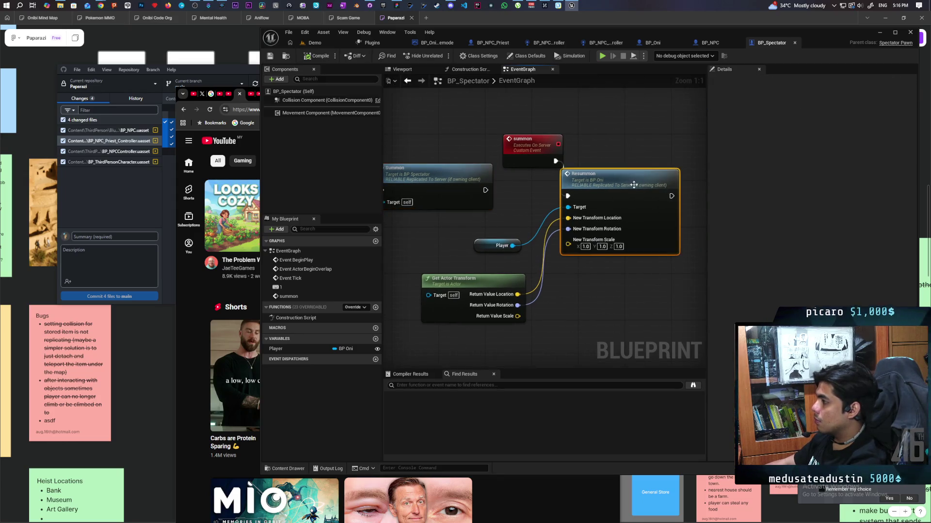
pyautogui.doubleClick(634, 185)
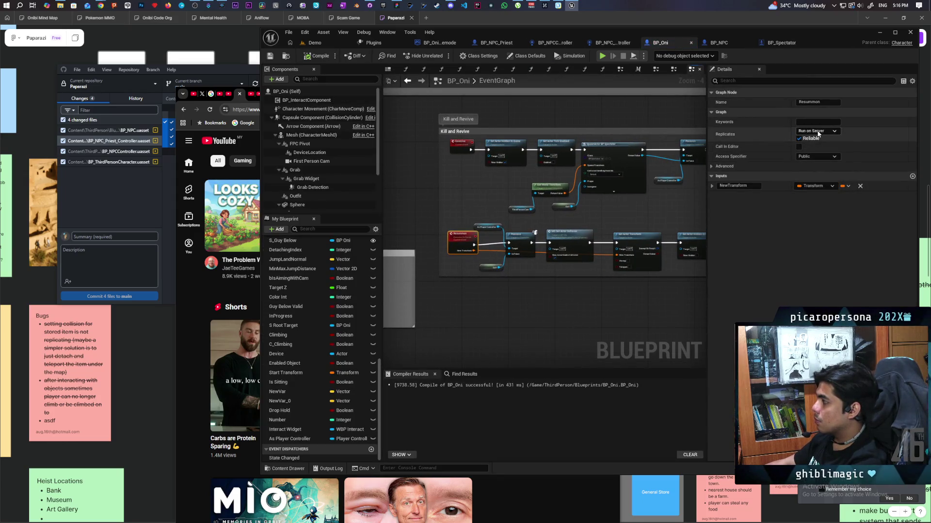
# Switch BP_Oni's Resummon to Not Replicated, then run and end a multiplayer test of Demo
pyautogui.click(818, 132)
pyautogui.click(829, 143)
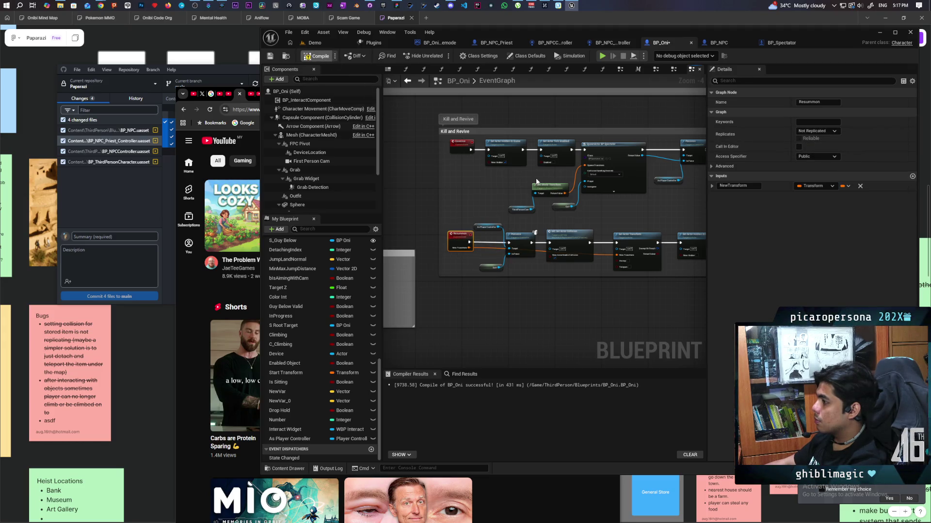
pyautogui.click(333, 42)
pyautogui.click(441, 57)
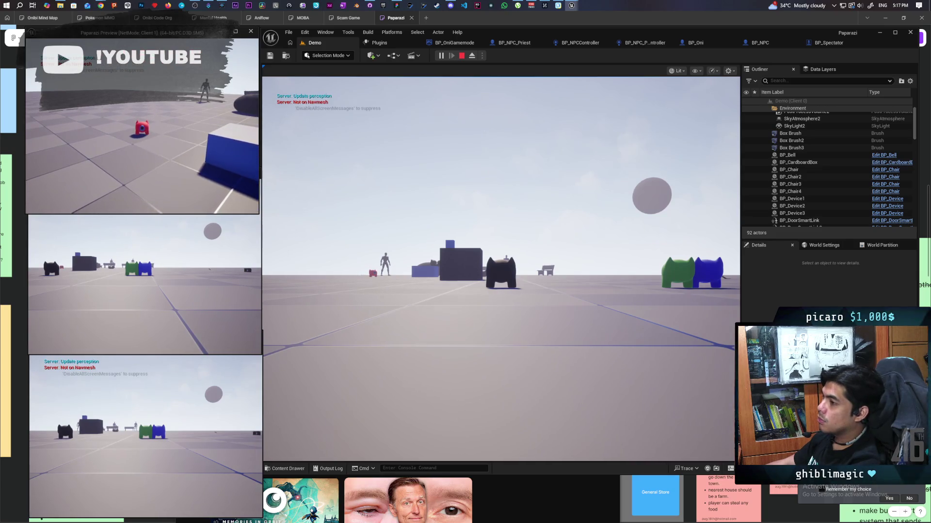
pyautogui.press('Escape')
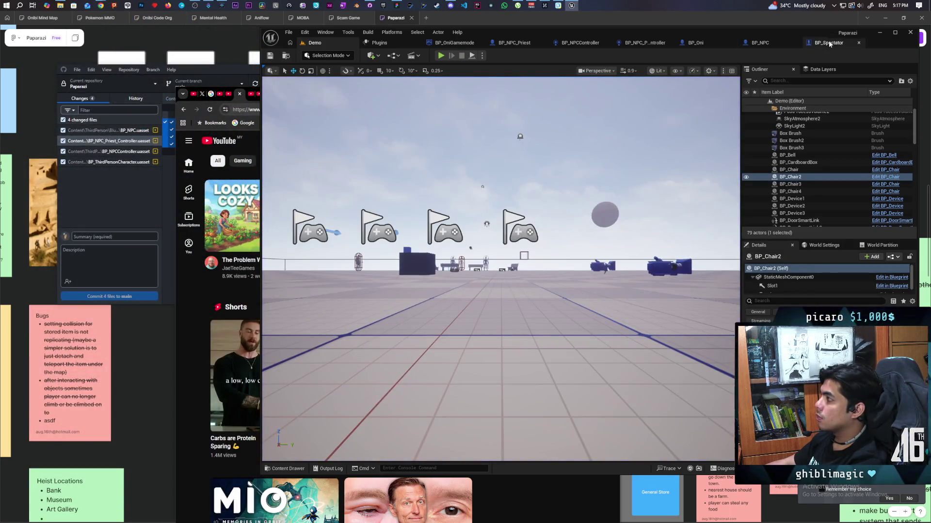
# Remove Resummon's old location and rotation wires and rearrange Get Actor Transform, Resummon and summon
pyautogui.click(829, 43)
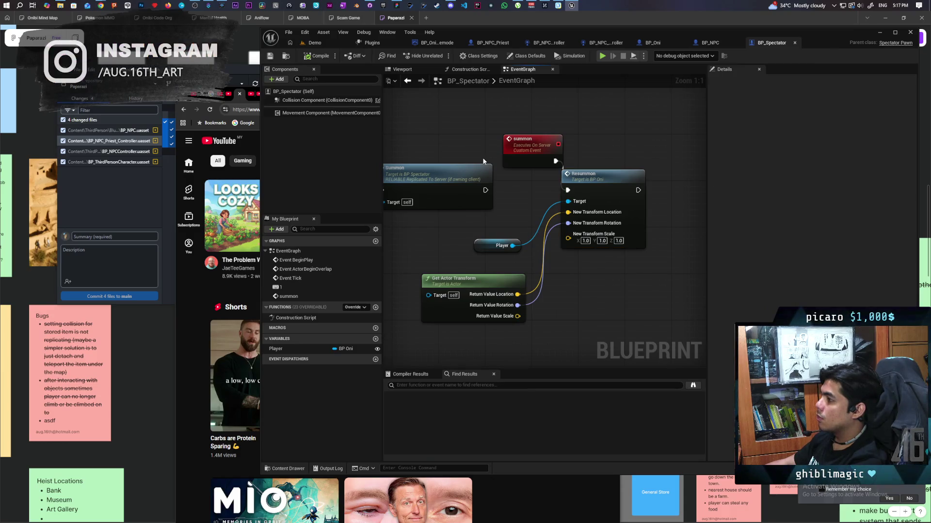
pyautogui.moveTo(444, 290)
pyautogui.mouseDown()
pyautogui.moveTo(557, 300)
pyautogui.moveTo(546, 291)
pyautogui.moveTo(454, 285)
pyautogui.moveTo(476, 283)
pyautogui.mouseUp()
pyautogui.click(558, 315)
pyautogui.moveTo(584, 280); pyautogui.dragTo(409, 280)
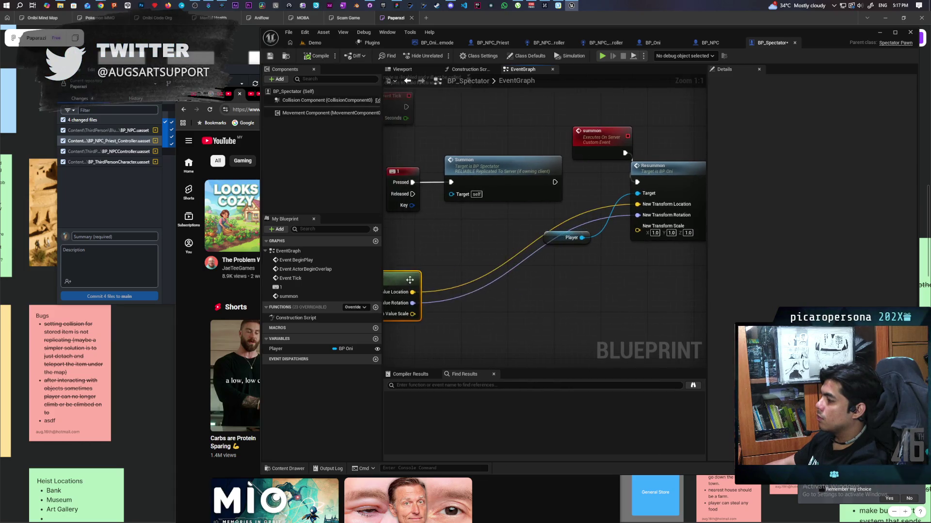
pyautogui.moveTo(620, 242); pyautogui.dragTo(559, 250)
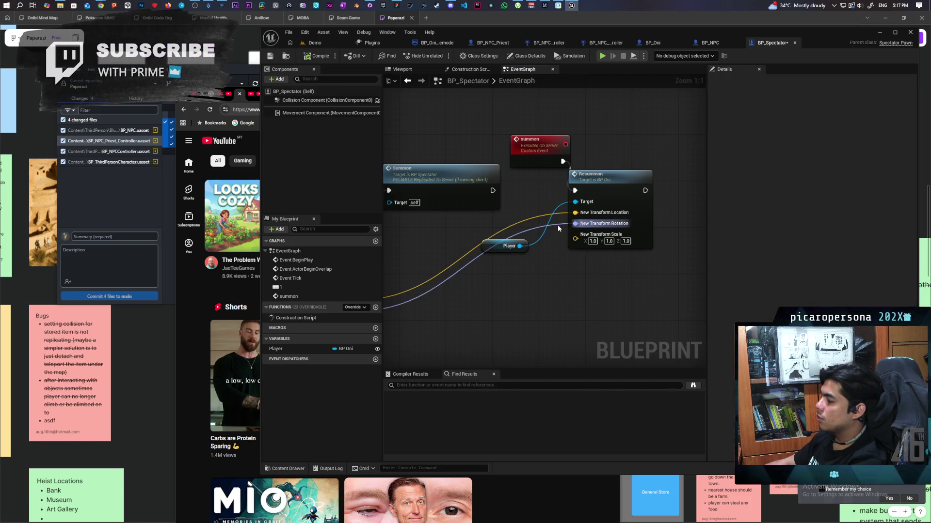
pyautogui.keyDown('alt'); pyautogui.click(557, 225); pyautogui.keyUp('alt')
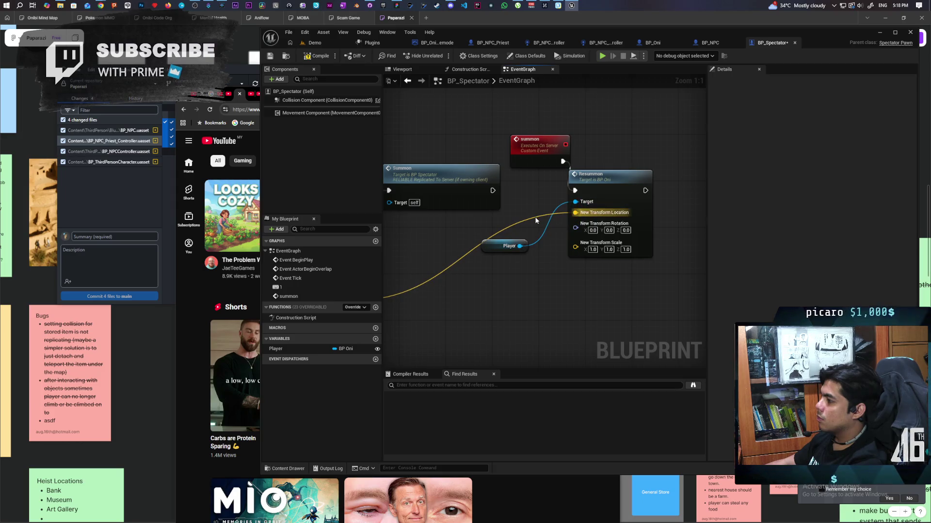
pyautogui.keyDown('alt'); pyautogui.click(536, 221); pyautogui.keyUp('alt')
pyautogui.moveTo(597, 176); pyautogui.dragTo(666, 169)
pyautogui.moveTo(560, 155)
pyautogui.mouseDown()
pyautogui.moveTo(554, 172)
pyautogui.moveTo(590, 179)
pyautogui.mouseUp()
# Give summon a New Transform input into Resummon, fed by actor location and rotation; compile and play-test
pyautogui.rightClick(646, 211)
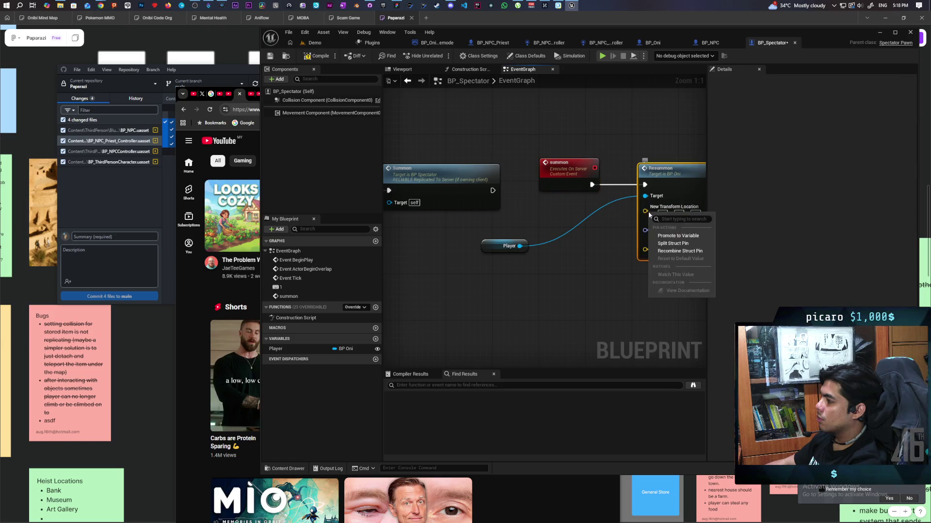
pyautogui.click(681, 243)
pyautogui.moveTo(645, 207)
pyautogui.mouseDown()
pyautogui.moveTo(570, 188)
pyautogui.moveTo(741, 149)
pyautogui.mouseUp()
pyautogui.rightClick(568, 181)
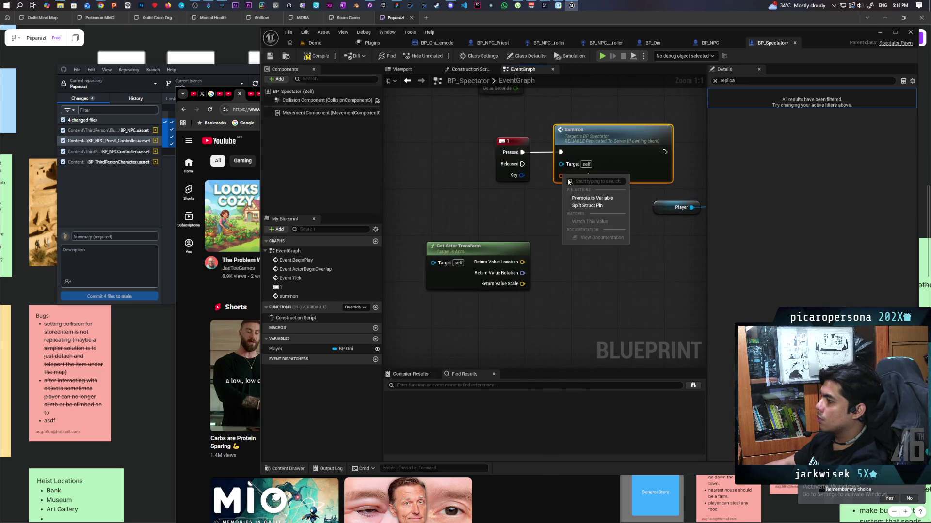
pyautogui.click(600, 207)
pyautogui.moveTo(523, 262)
pyautogui.mouseDown()
pyautogui.moveTo(561, 180)
pyautogui.moveTo(568, 200)
pyautogui.mouseUp()
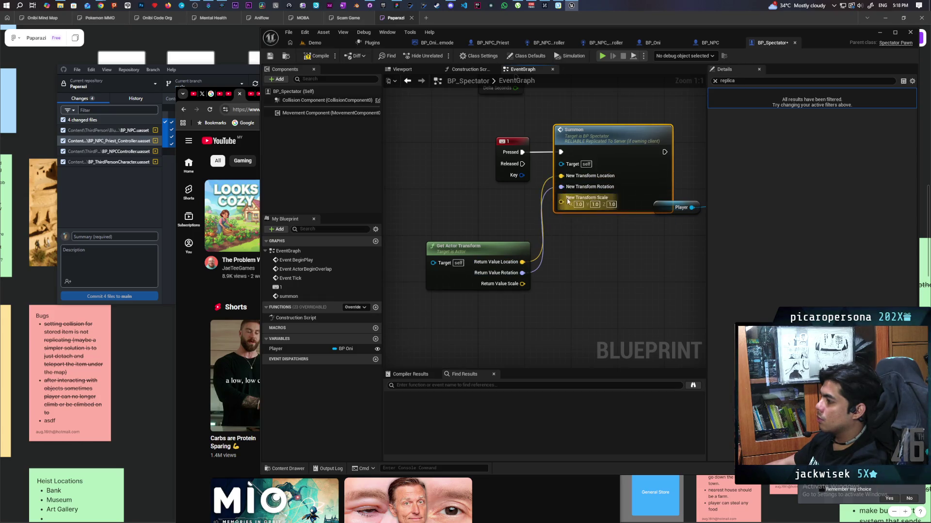
pyautogui.press('F7')
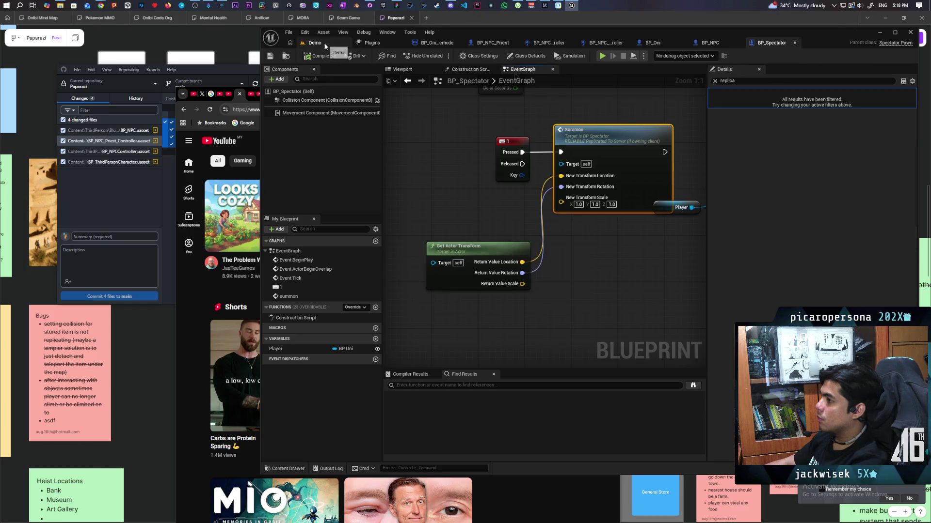
pyautogui.click(324, 44)
pyautogui.click(441, 56)
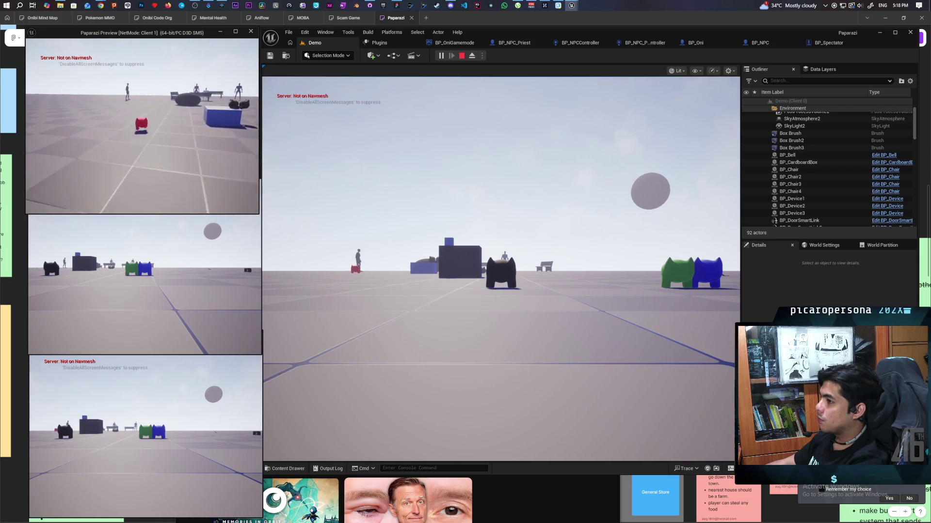
# Test resummoning with three clients, stop the test, and bring up the repository's 14 changed files
pyautogui.press('d')
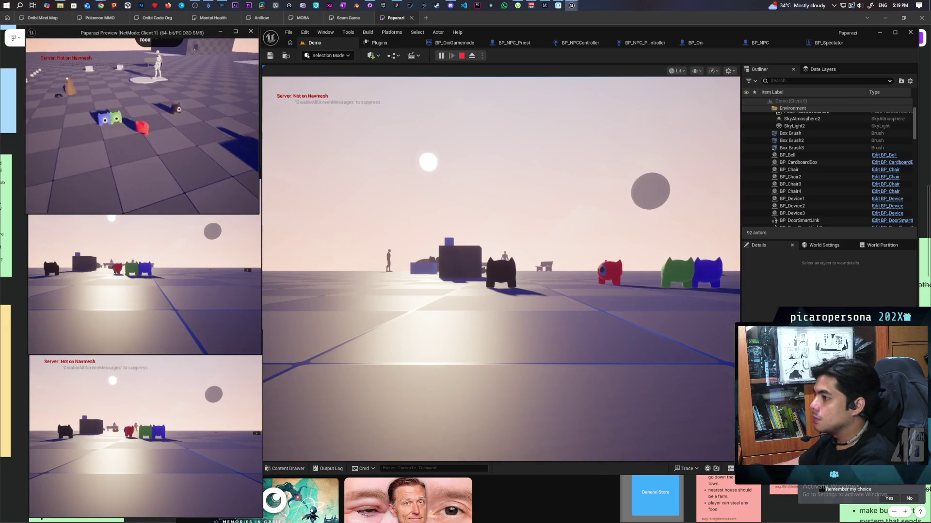
pyautogui.press('Escape')
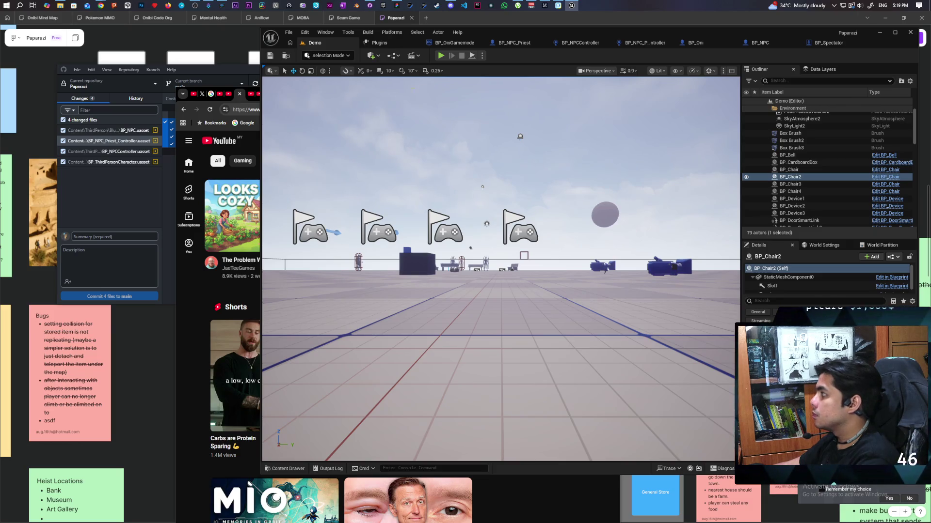
pyautogui.click(129, 227)
# Commit the 14 files to main as 'basic death and resummon' and push to origin
pyautogui.scroll(-2, 111, 194)
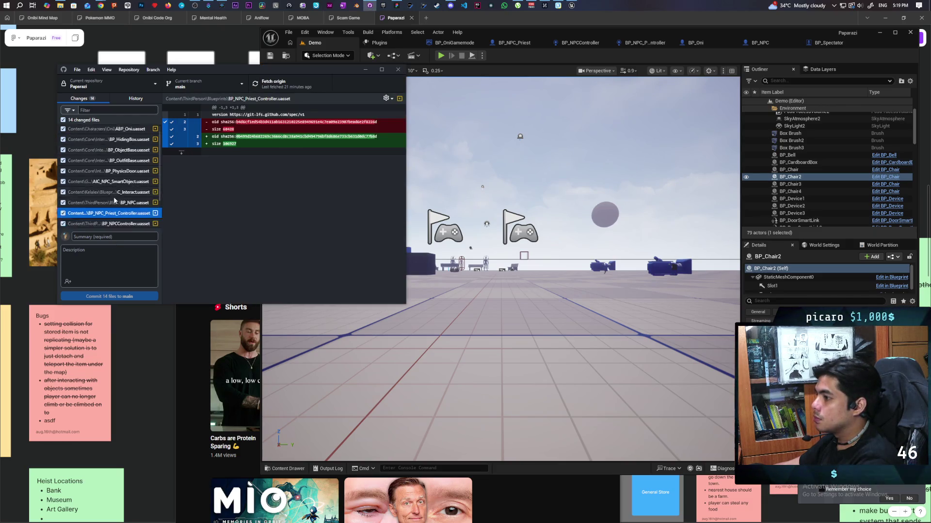
pyautogui.click(115, 235)
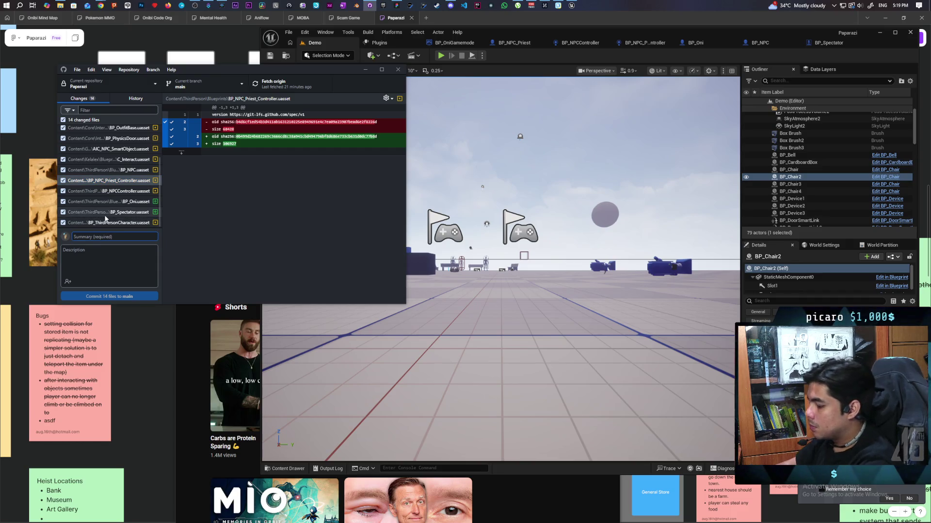
pyautogui.write('basic death and resummin')
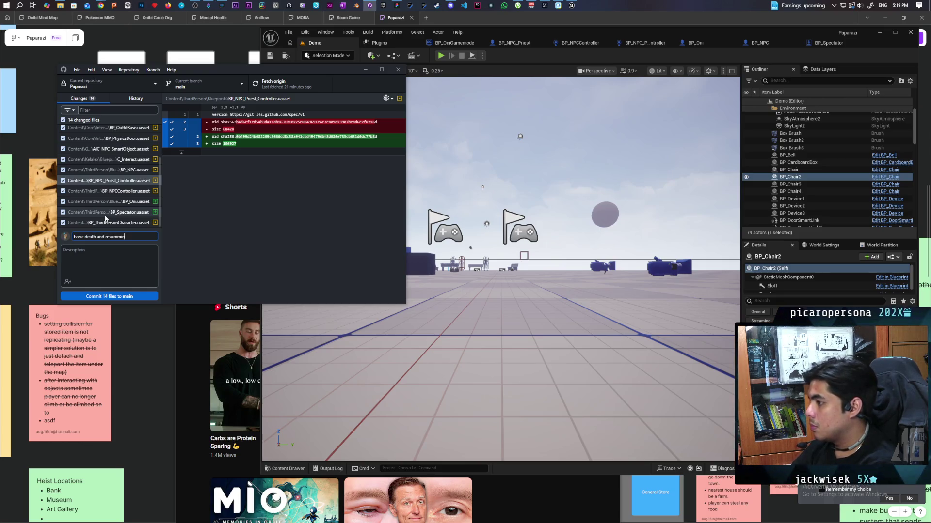
pyautogui.press('BackSpace')
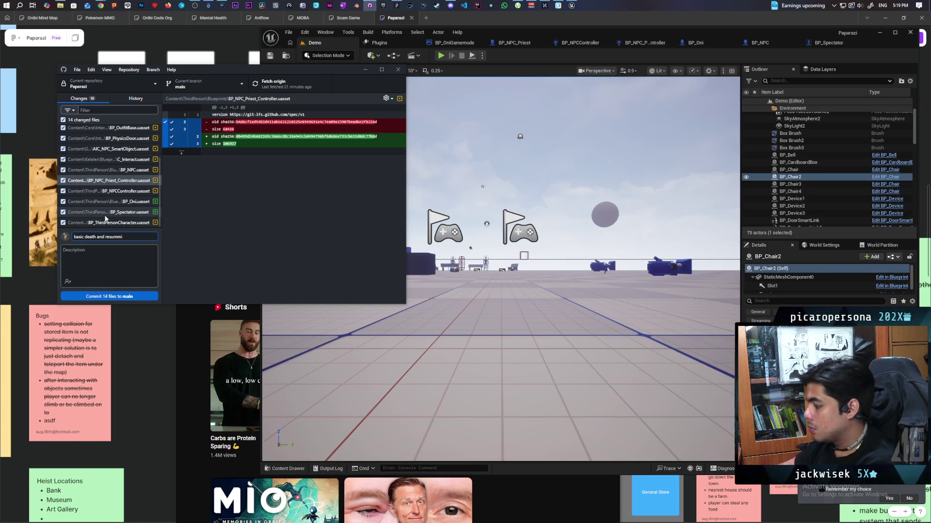
pyautogui.hotkey('ctrl', 'Return')
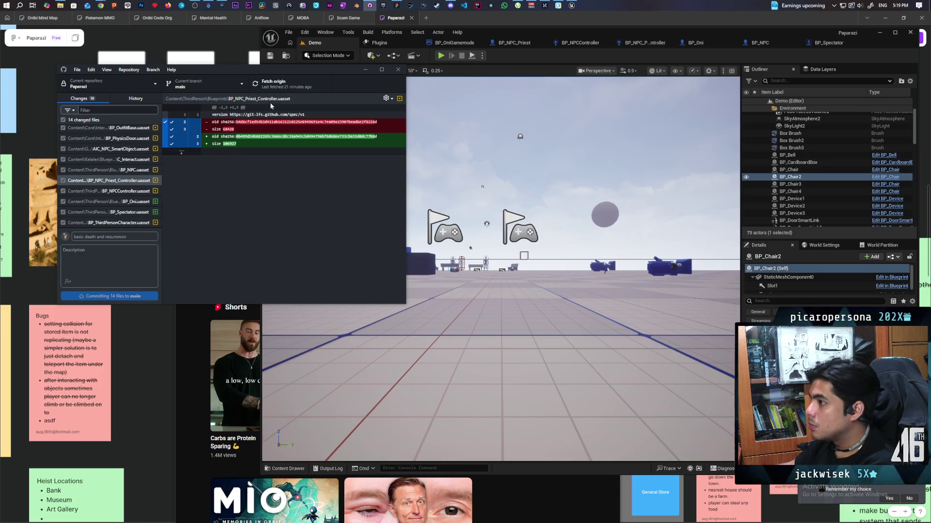
pyautogui.click(273, 91)
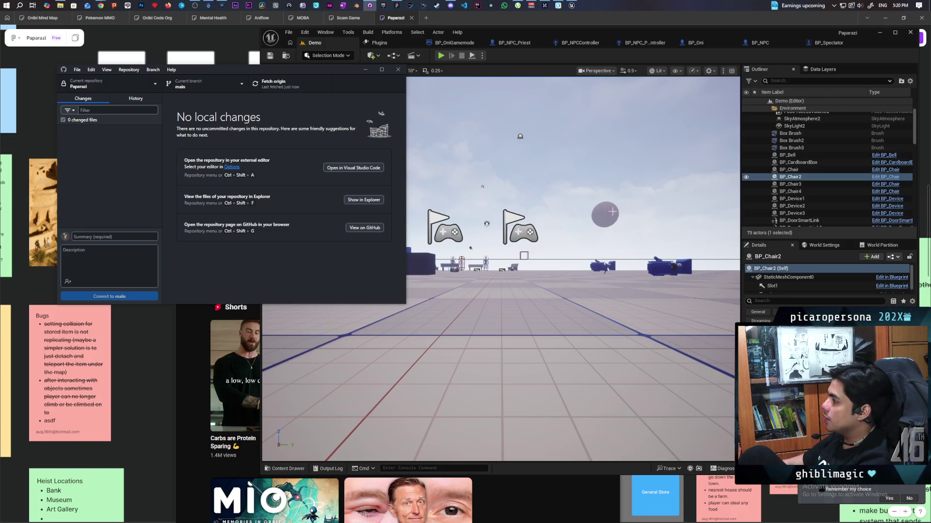
# Move the Get Actor Transform node up in BP_Spectator's graph, then switch to BP_NPC
pyautogui.click(829, 45)
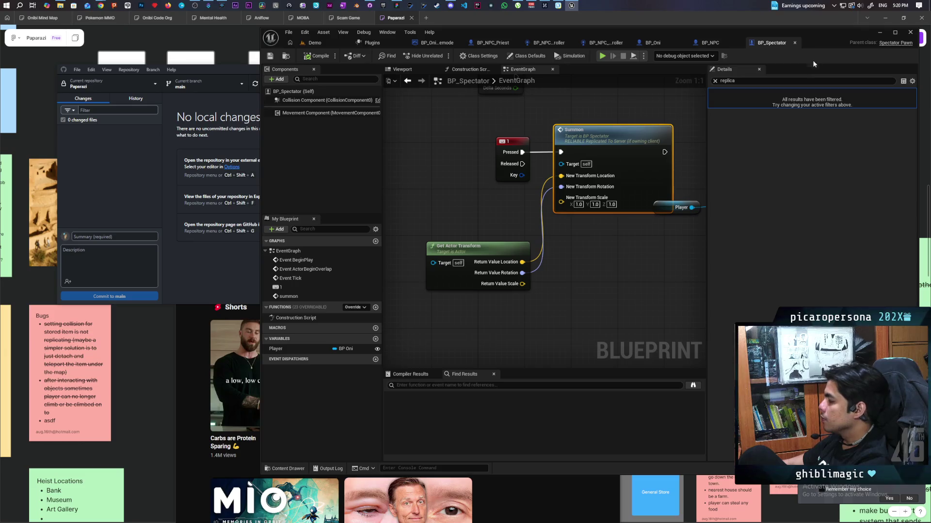
pyautogui.moveTo(516, 252)
pyautogui.mouseDown()
pyautogui.moveTo(455, 217)
pyautogui.moveTo(505, 207)
pyautogui.moveTo(506, 198)
pyautogui.mouseUp()
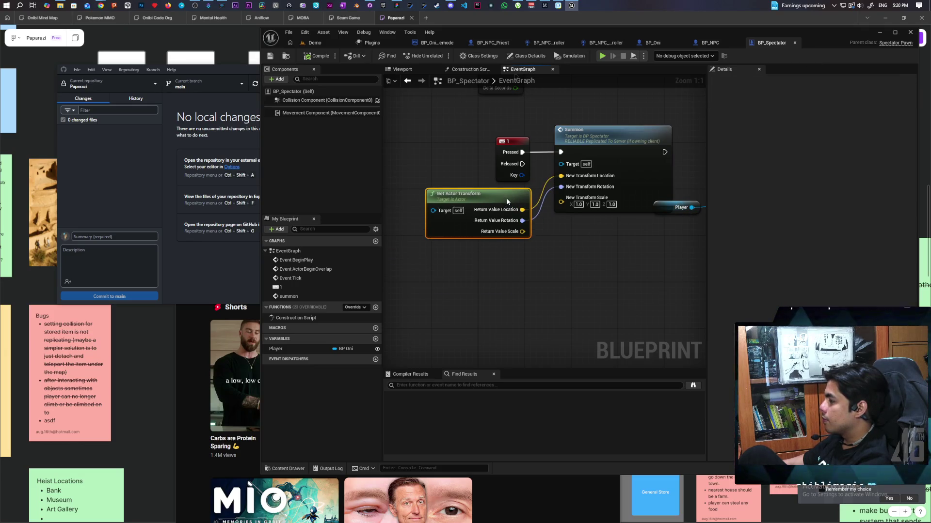
pyautogui.moveTo(457, 247); pyautogui.dragTo(562, 237)
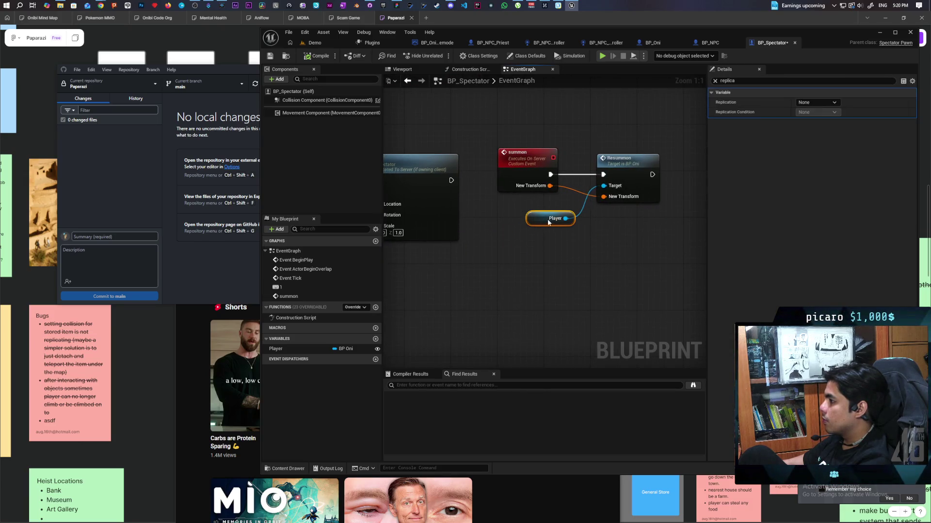
pyautogui.moveTo(497, 266)
pyautogui.mouseDown()
pyautogui.moveTo(592, 289)
pyautogui.moveTo(516, 306)
pyautogui.mouseUp()
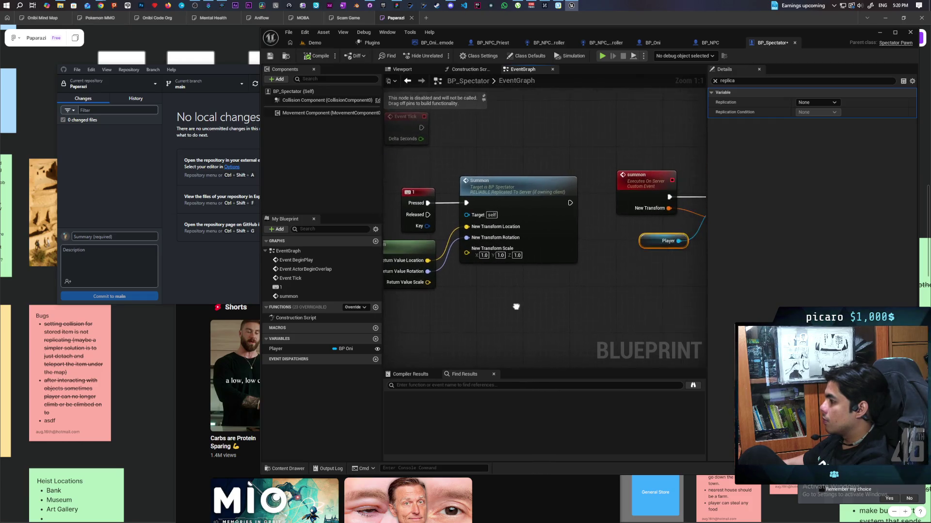
pyautogui.click(717, 43)
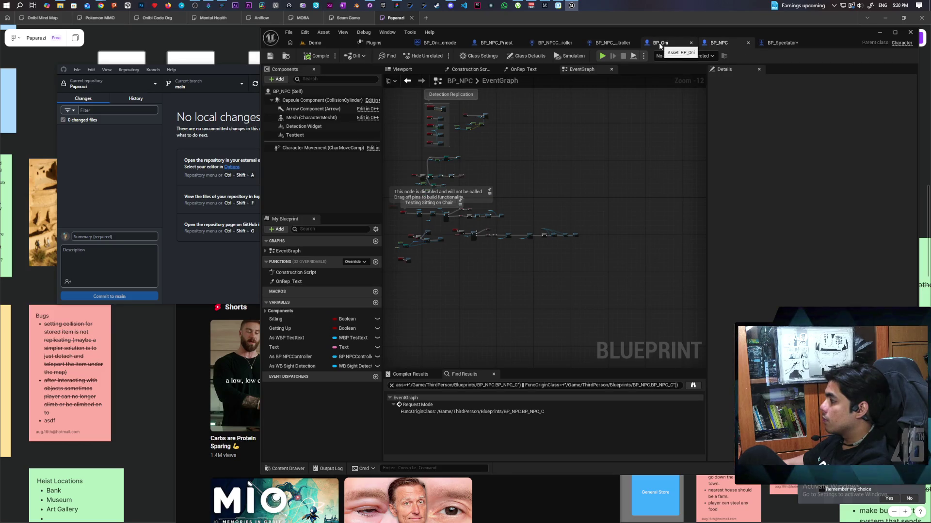
pyautogui.click(659, 43)
# Pan and zoom across BP_NPC's EventGraph around the Detection Replication nodes
pyautogui.click(727, 43)
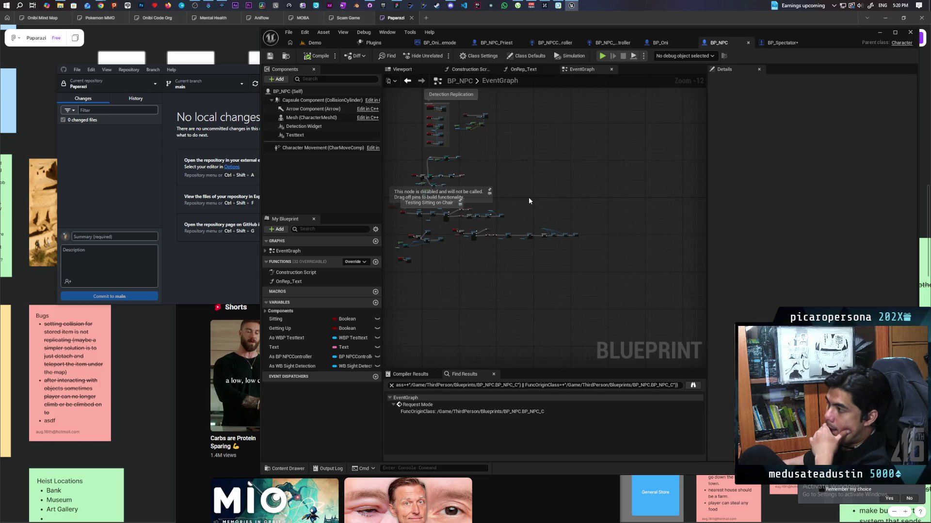
pyautogui.moveTo(477, 272); pyautogui.dragTo(527, 272)
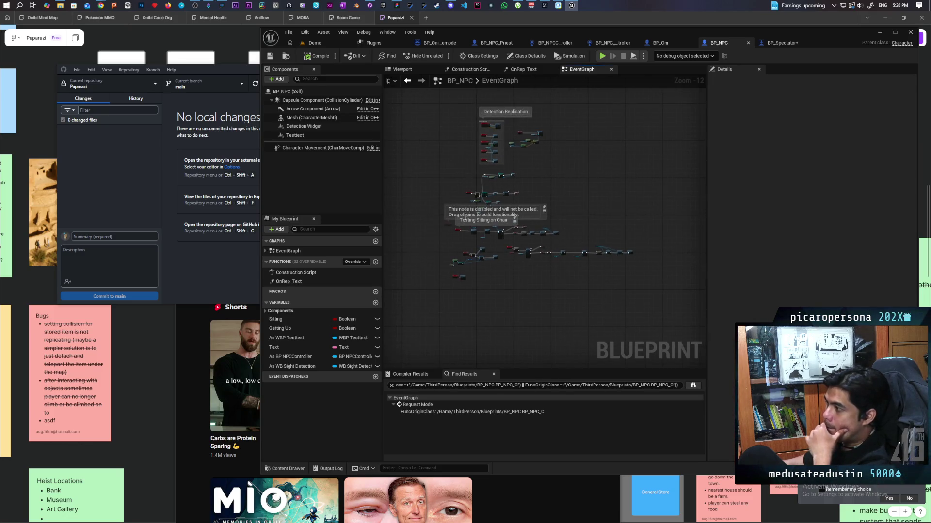
pyautogui.scroll(7, 466, 217)
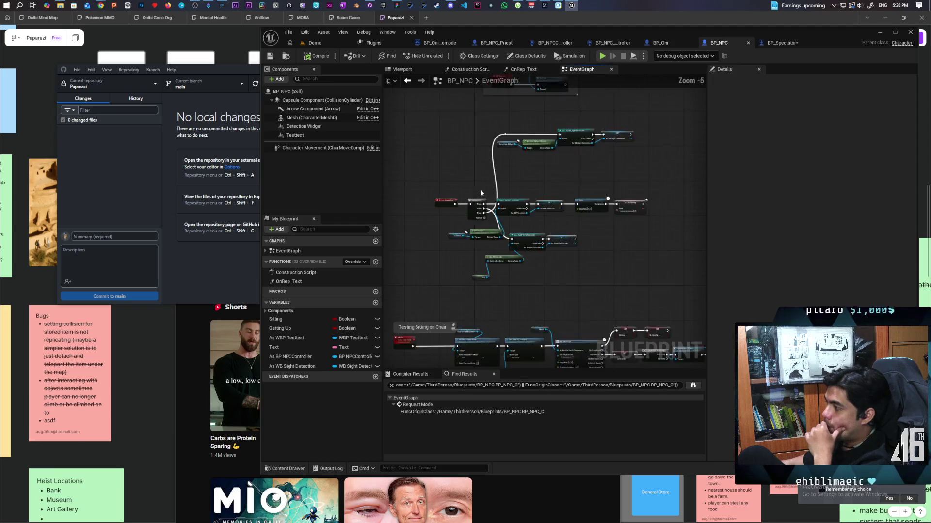
pyautogui.scroll(-5, 481, 194)
pyautogui.scroll(4, 483, 195)
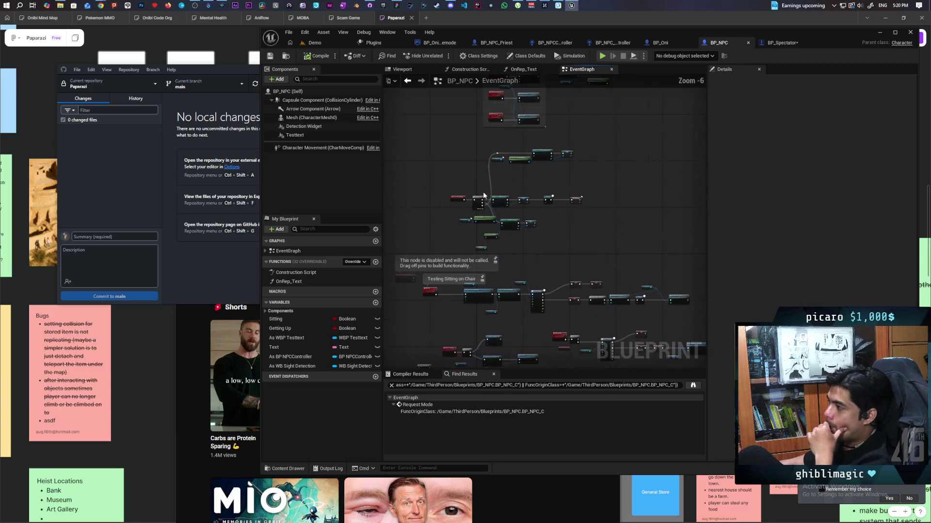
pyautogui.scroll(-1, 484, 196)
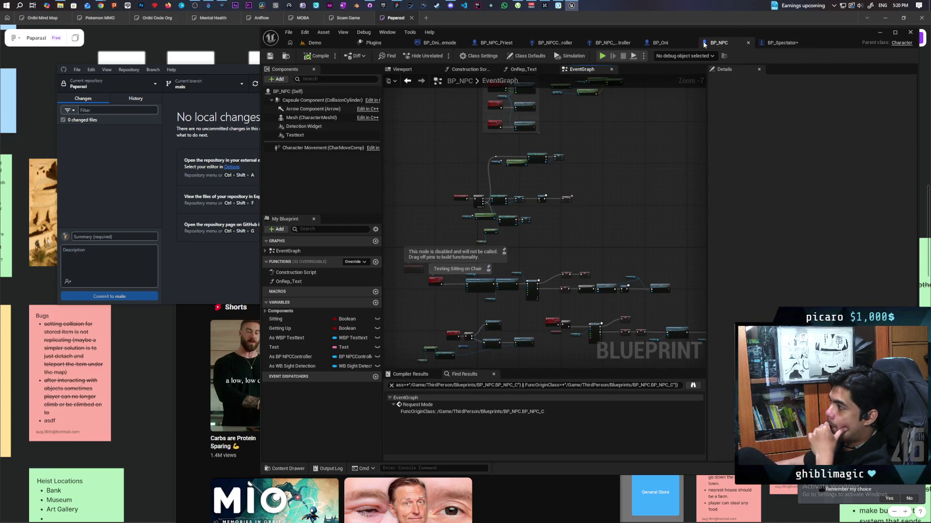
# Bring up BP_Oni's Kill and Revive section, where Exorcise leads into SpawnActor BP Spectator
pyautogui.click(658, 43)
pyautogui.moveTo(505, 185)
pyautogui.mouseDown()
pyautogui.moveTo(441, 211)
pyautogui.moveTo(508, 252)
pyautogui.moveTo(582, 273)
pyautogui.moveTo(460, 265)
pyautogui.moveTo(588, 251)
pyautogui.moveTo(493, 268)
pyautogui.moveTo(513, 243)
pyautogui.moveTo(470, 254)
pyautogui.moveTo(468, 275)
pyautogui.moveTo(522, 272)
pyautogui.moveTo(507, 263)
pyautogui.moveTo(467, 277)
pyautogui.mouseUp()
pyautogui.click(523, 263)
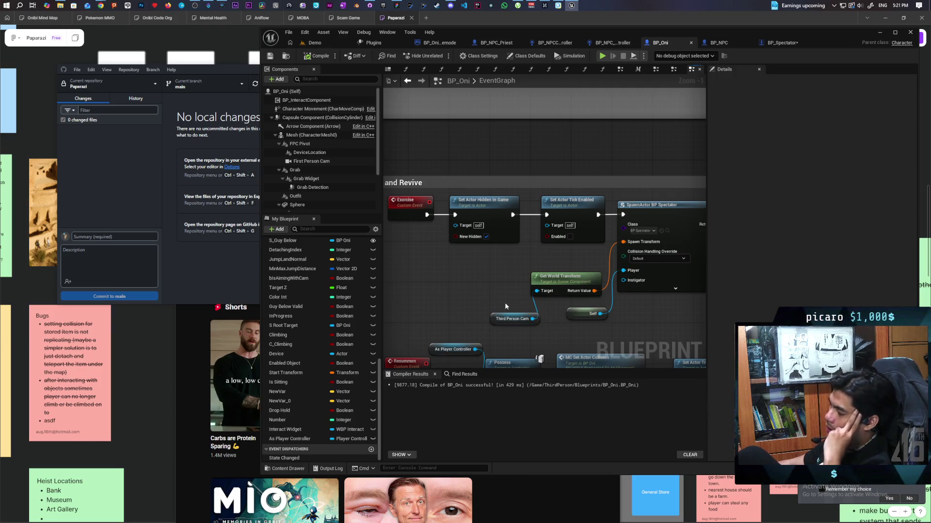
pyautogui.moveTo(482, 297)
pyautogui.mouseDown()
pyautogui.moveTo(525, 341)
pyautogui.moveTo(481, 309)
pyautogui.moveTo(556, 327)
pyautogui.moveTo(542, 334)
pyautogui.mouseUp()
pyautogui.click(470, 304)
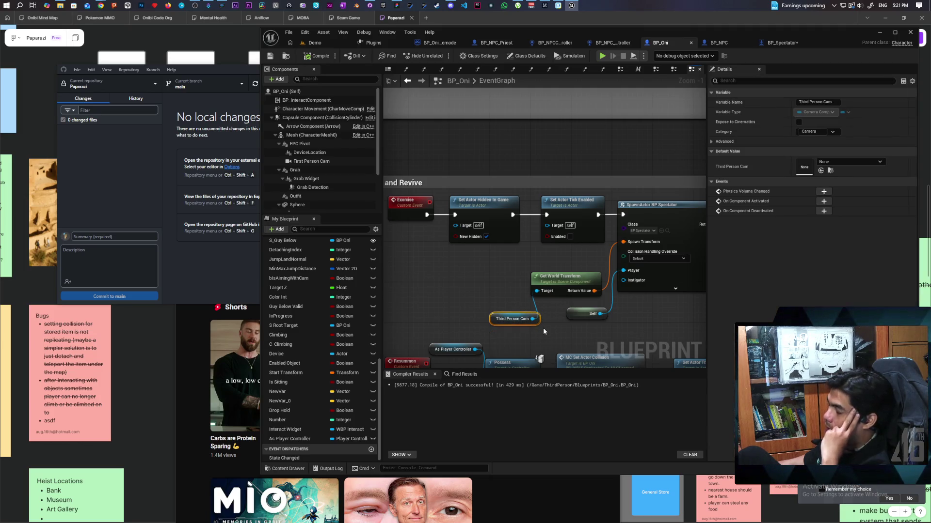